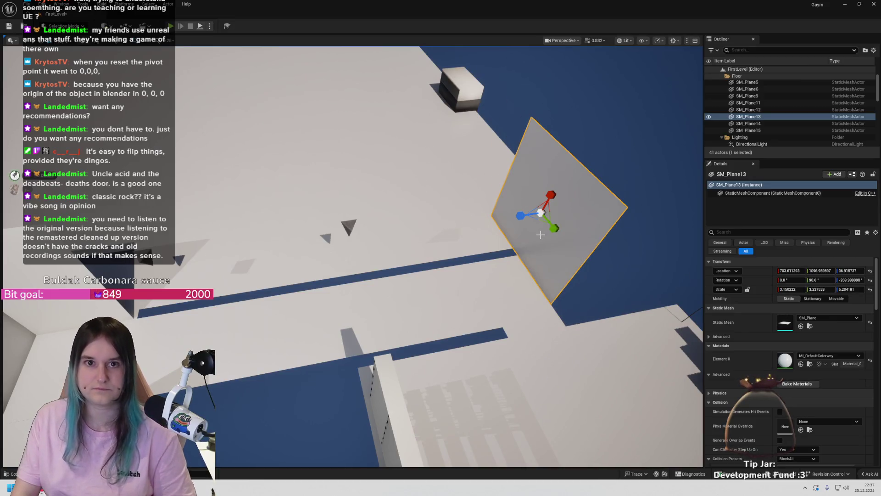
Drag SM_Plane13's Y scale down to about 2.48 and orbit around to check the wall
drag(552, 239, 528, 242)
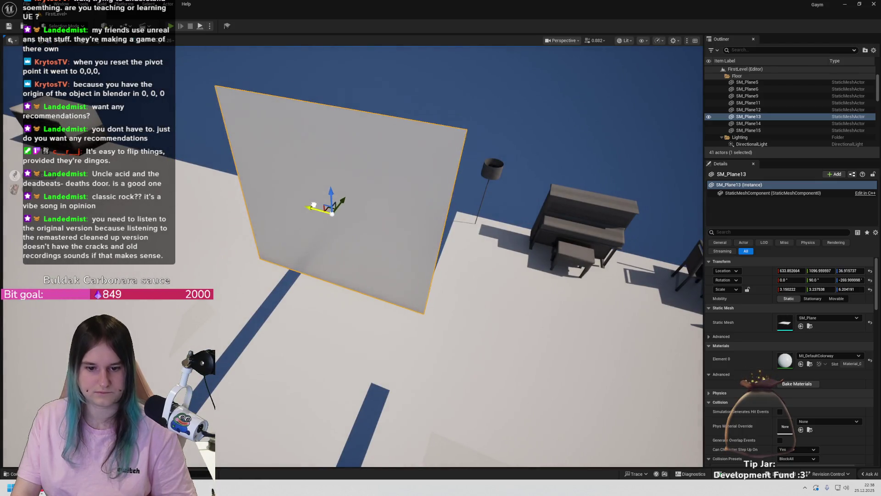
drag(362, 224, 354, 228)
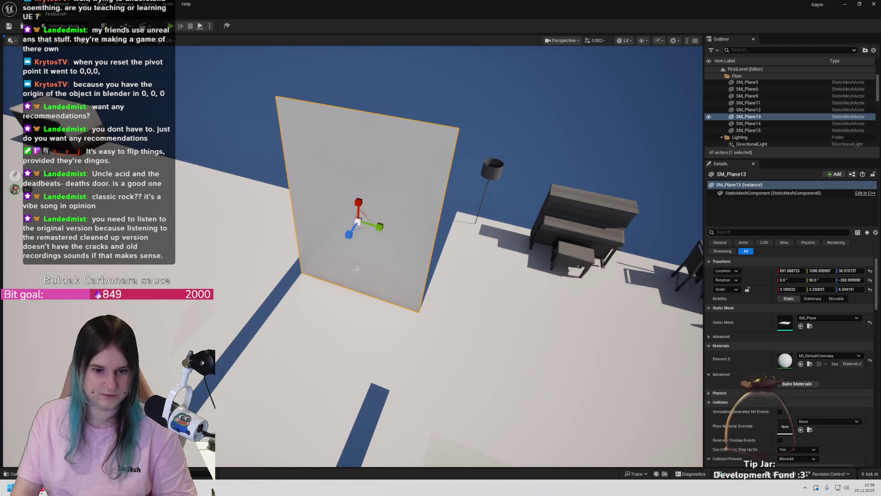
scroll(357, 269, down, 5)
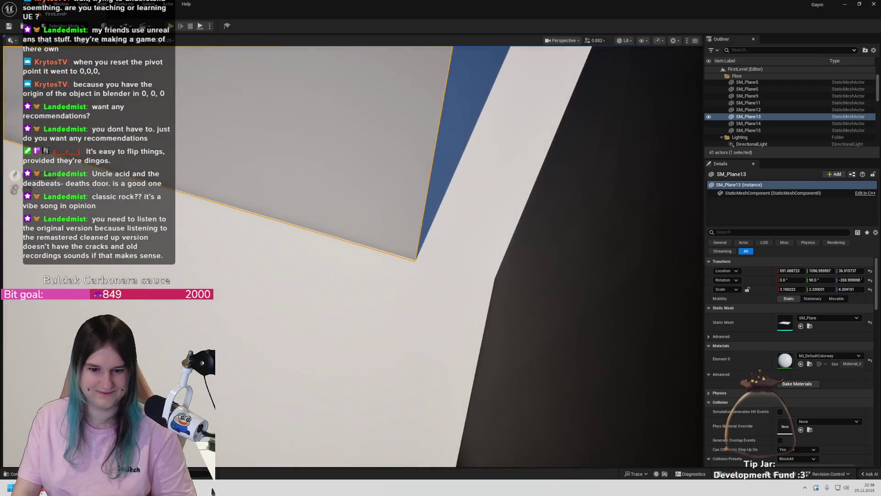
scroll(357, 269, up, 5)
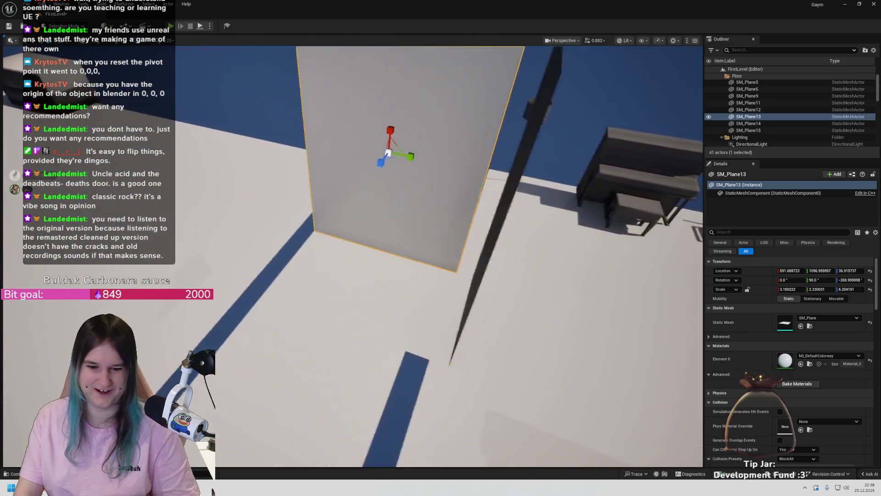
mouse_move(356, 270)
mouse_down()
mouse_move(349, 275)
mouse_move(367, 271)
mouse_move(358, 266)
mouse_move(362, 257)
mouse_move(349, 285)
mouse_move(307, 259)
mouse_up()
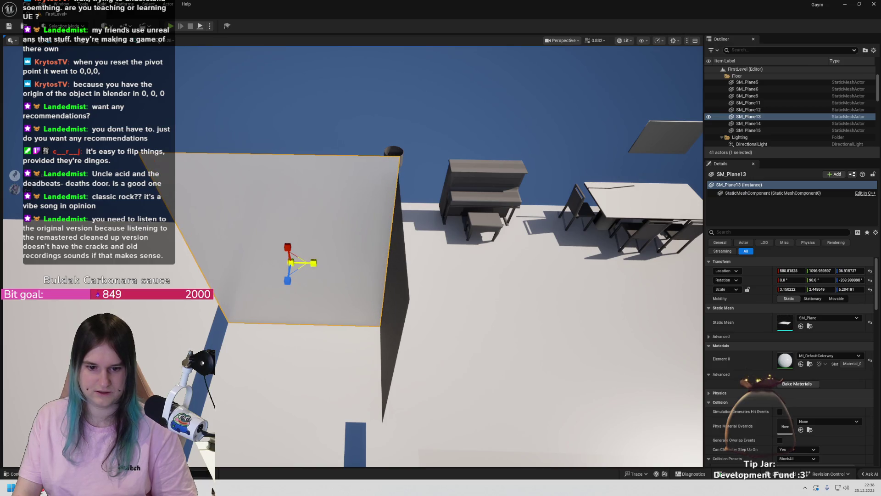
mouse_move(307, 258)
mouse_down()
mouse_move(326, 268)
mouse_move(353, 257)
mouse_move(335, 271)
mouse_move(370, 290)
mouse_move(376, 238)
mouse_up()
Duplicate the long SM_Plane15 wall, slide the copy along X and rotate it about its vertical axis
click(374, 248)
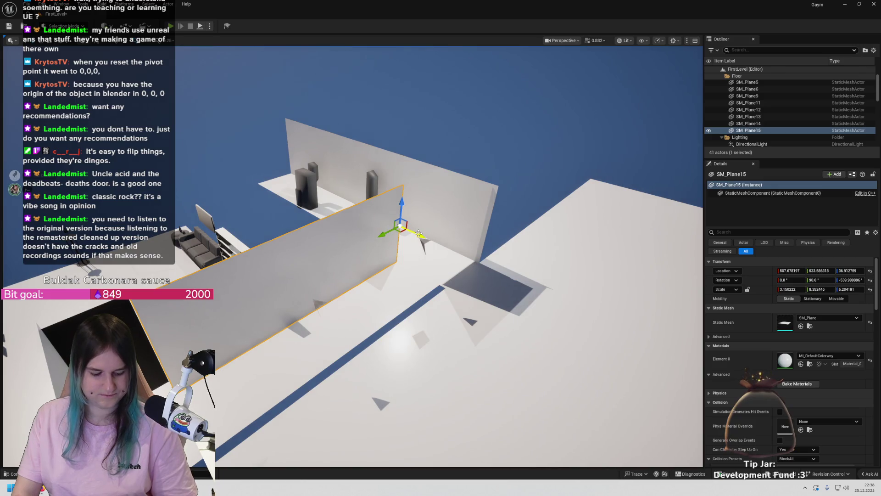
drag(419, 234, 440, 286)
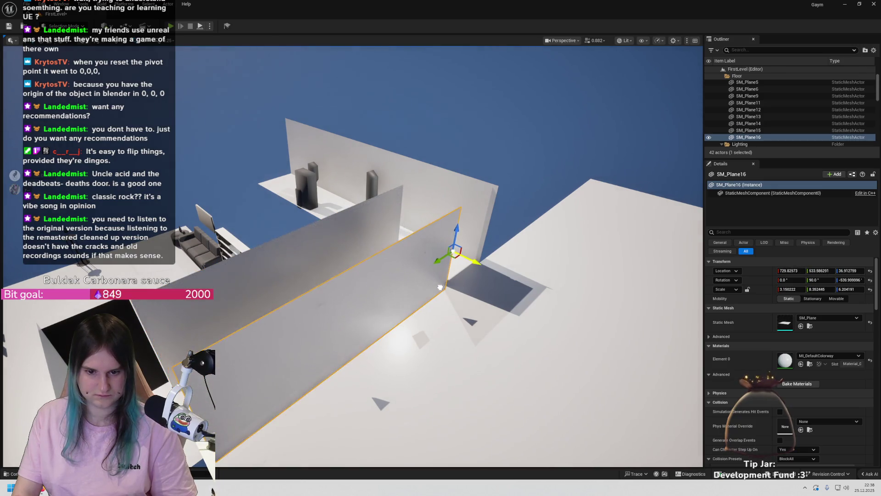
drag(452, 253, 429, 280)
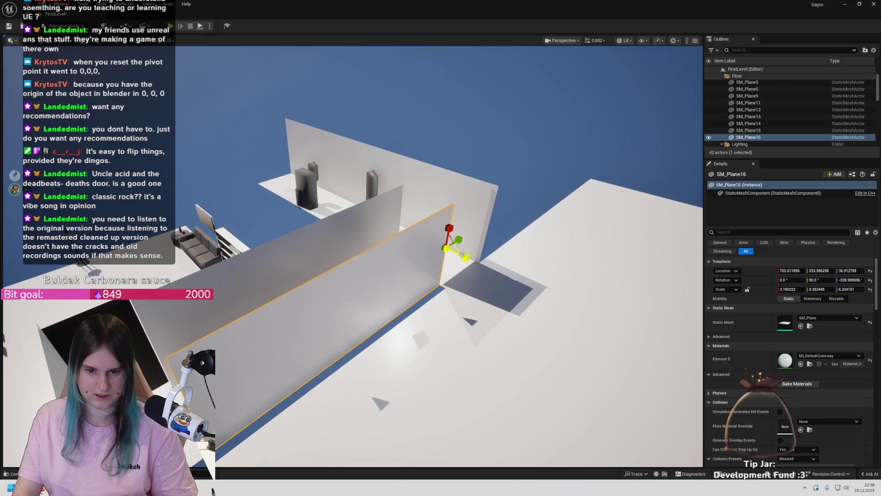
drag(453, 268, 482, 265)
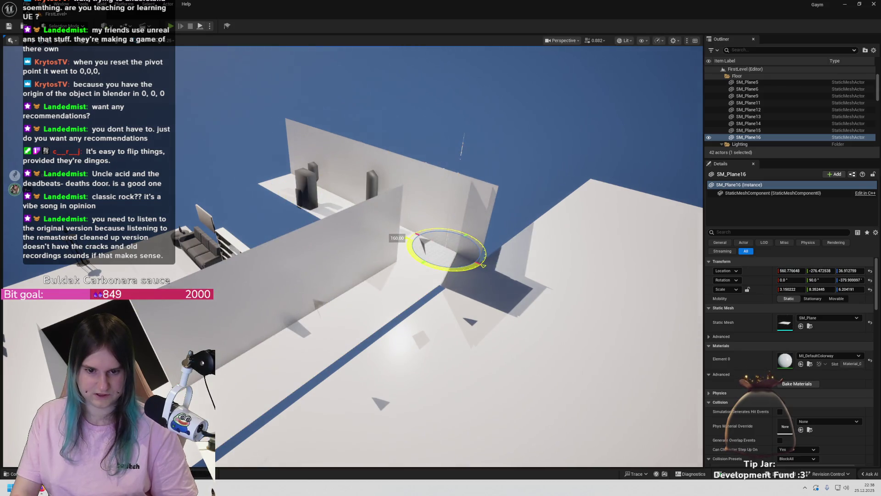
scroll(517, 305, up, 10)
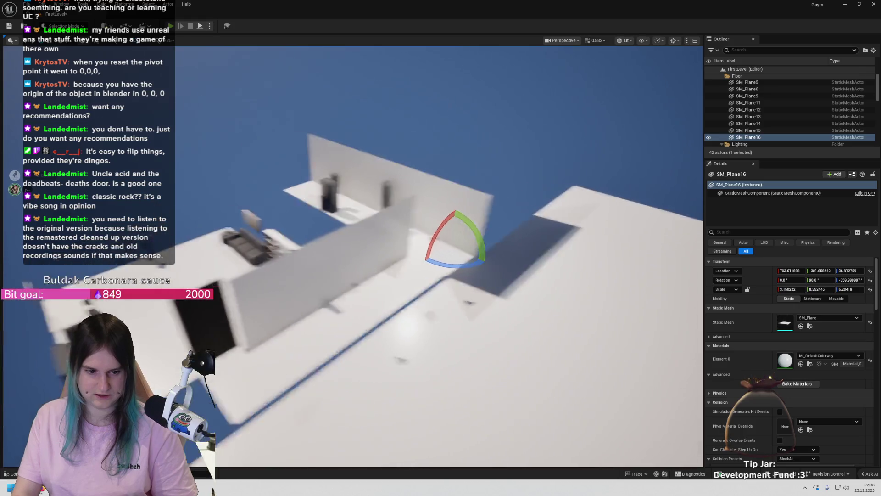
scroll(353, 257, down, 10)
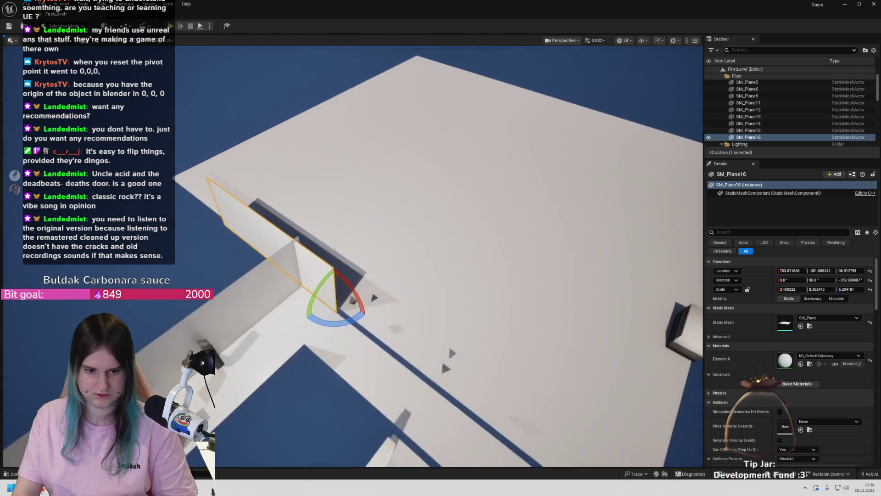
scroll(220, 267, up, 5)
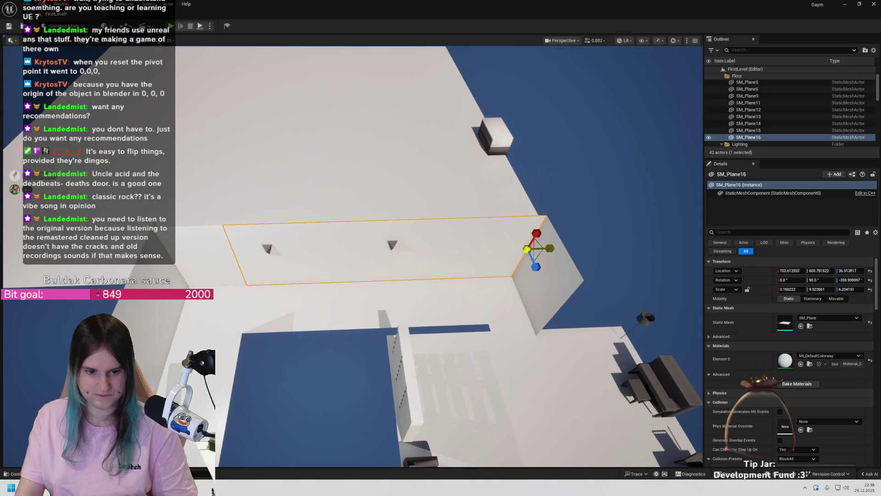
click(362, 178)
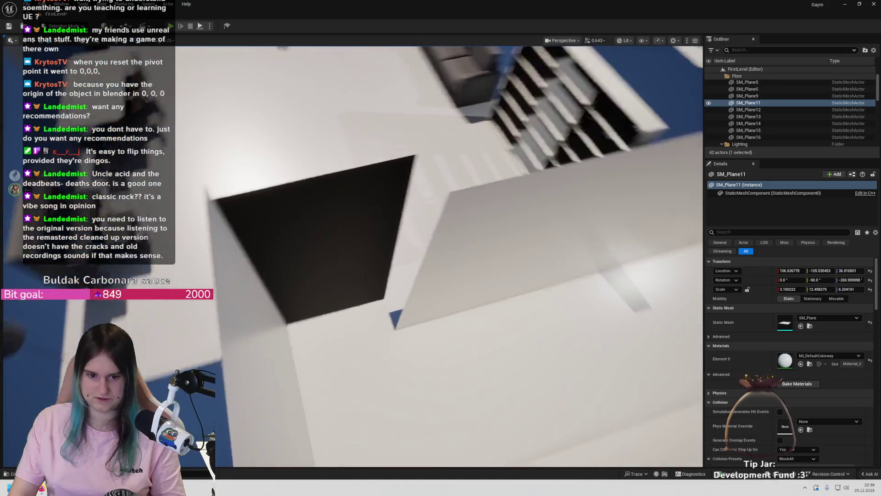
Delete Rooms_002, then copy SM_Plane15 turned 90°, move it along X and shrink it to a strip
click(431, 256)
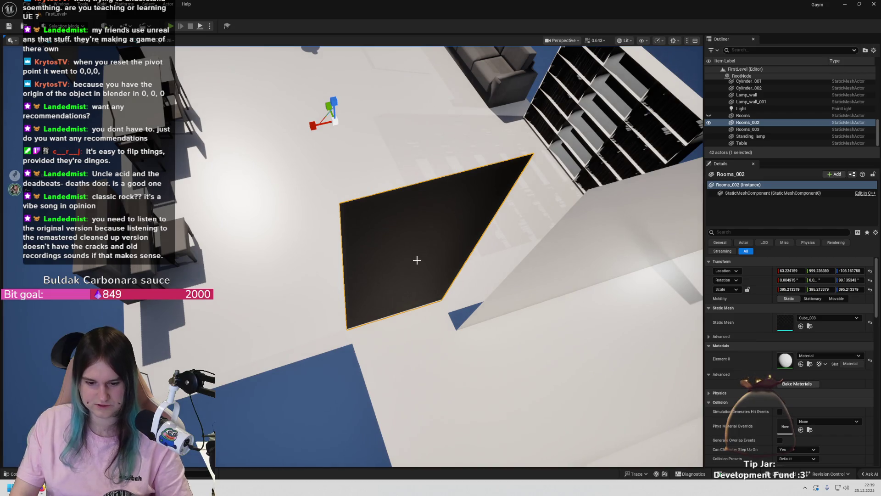
key(Delete)
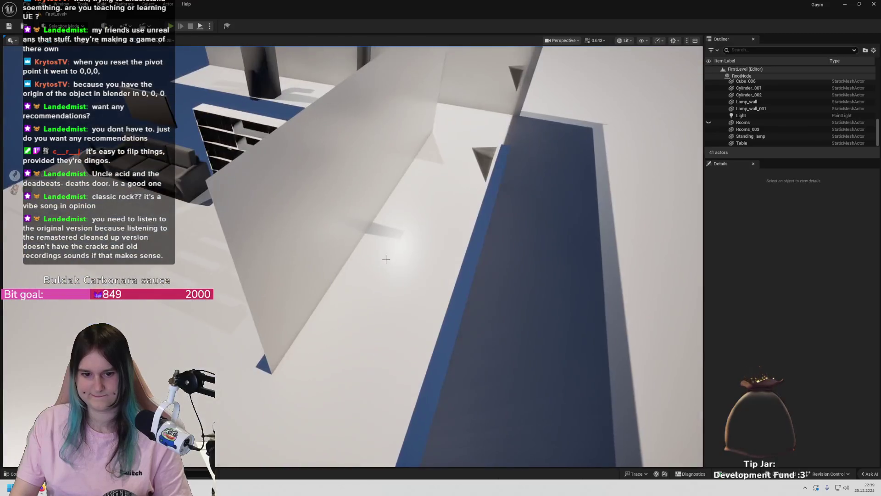
click(386, 260)
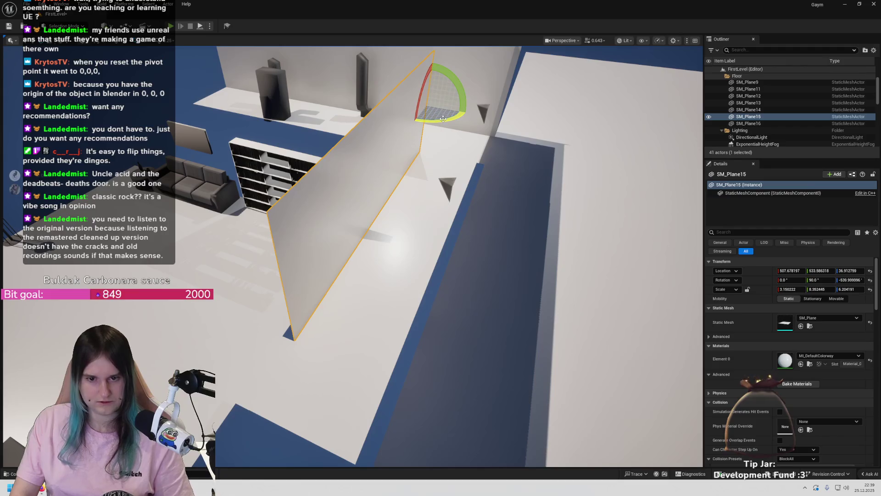
mouse_move(443, 118)
mouse_down()
mouse_move(478, 122)
mouse_move(450, 133)
mouse_move(440, 125)
mouse_move(311, 310)
mouse_move(327, 300)
mouse_up()
drag(432, 294, 431, 294)
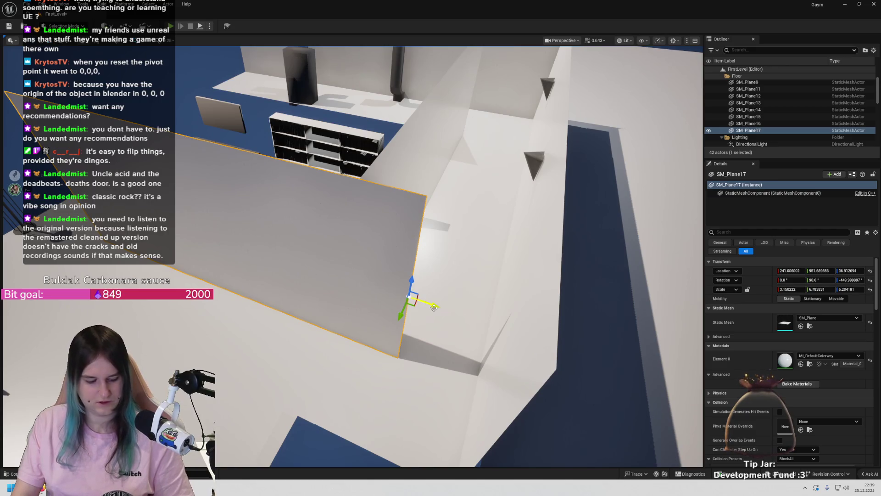
mouse_move(434, 307)
mouse_down()
mouse_move(348, 276)
mouse_move(463, 300)
mouse_up()
mouse_move(589, 326)
mouse_down()
mouse_move(579, 266)
mouse_move(555, 244)
mouse_move(284, 267)
mouse_move(458, 324)
mouse_move(532, 372)
mouse_move(450, 321)
mouse_up()
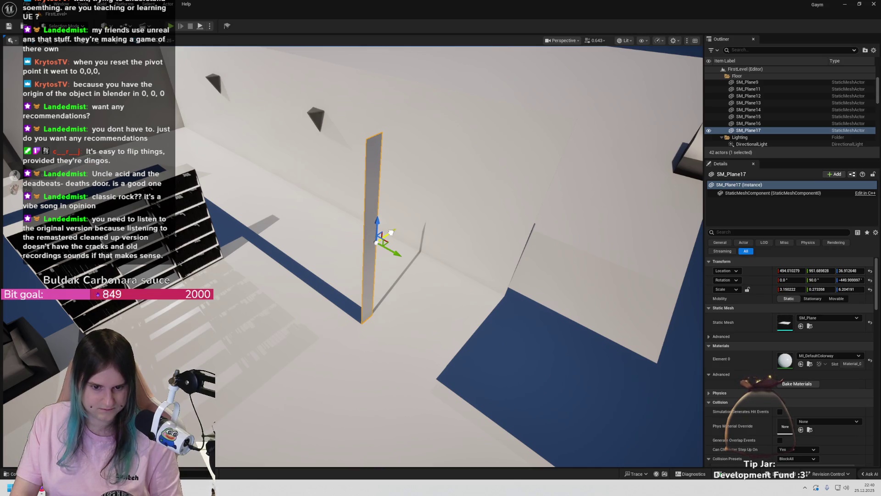
mouse_move(367, 270)
mouse_down()
mouse_move(312, 316)
mouse_move(366, 287)
mouse_up()
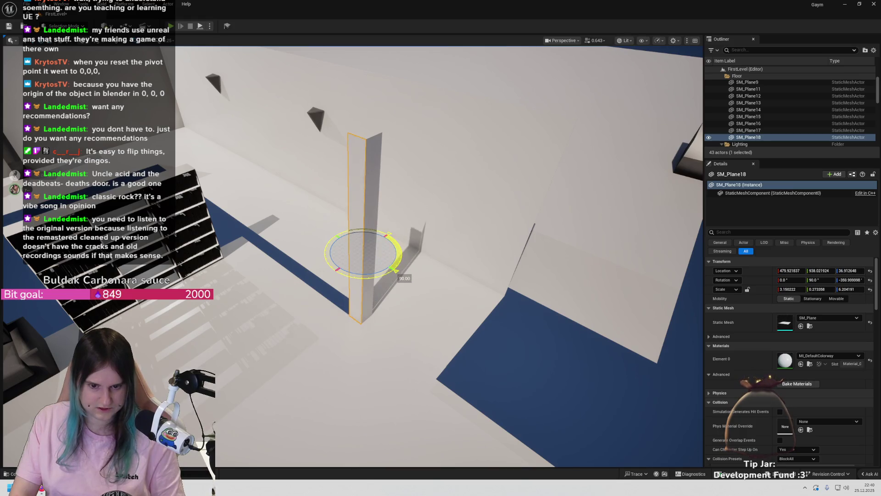
Widen SM_Plane18, then slide its copy SM_Plane19 toward the lamp with Y scale 2.666446
drag(366, 259, 321, 280)
mouse_move(436, 257)
mouse_down()
mouse_move(412, 298)
mouse_move(395, 257)
mouse_move(349, 303)
mouse_move(339, 284)
mouse_move(358, 252)
mouse_move(367, 270)
mouse_move(243, 251)
mouse_up()
mouse_move(424, 279)
mouse_down()
mouse_move(386, 253)
mouse_move(317, 236)
mouse_up()
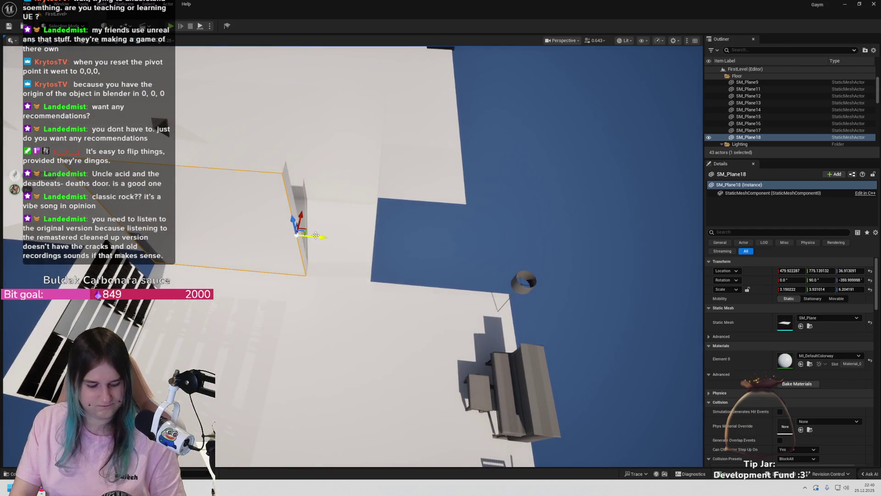
drag(431, 246, 496, 295)
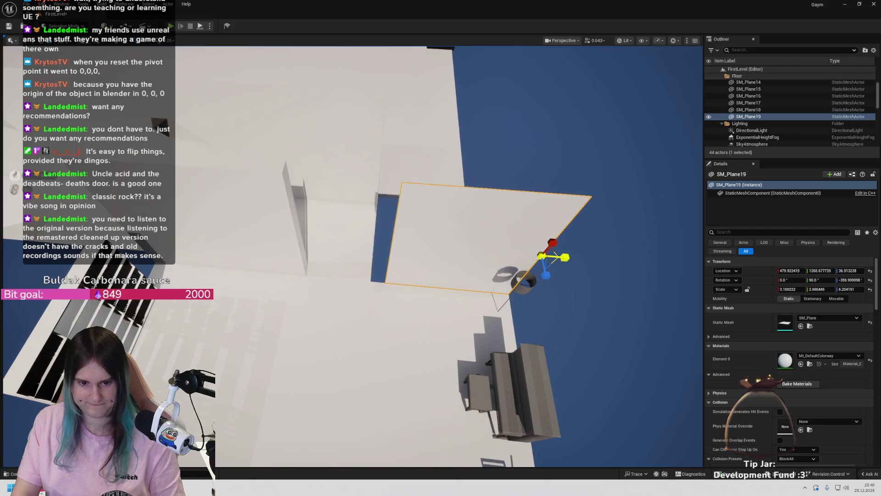
mouse_move(353, 257)
mouse_down()
mouse_move(266, 241)
mouse_move(253, 229)
mouse_move(280, 227)
mouse_up()
mouse_move(441, 257)
mouse_down()
mouse_move(403, 262)
mouse_move(385, 250)
mouse_move(420, 213)
mouse_up()
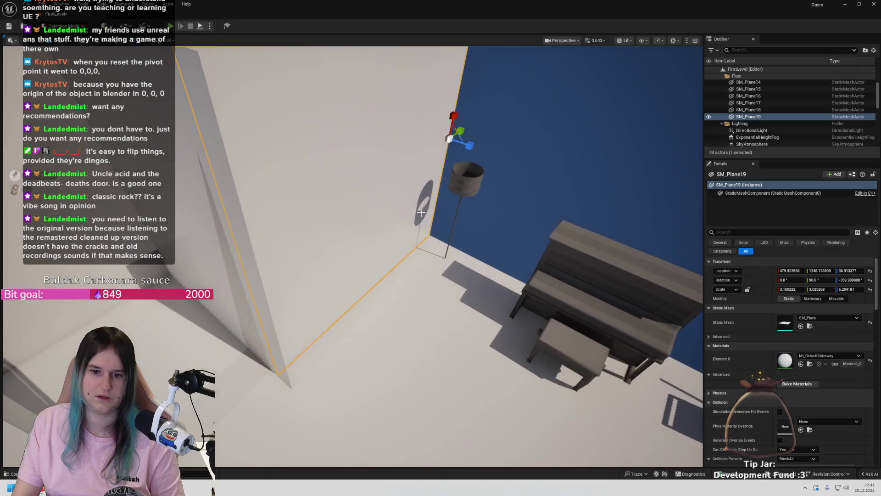
mouse_move(434, 134)
mouse_down()
mouse_move(354, 217)
mouse_move(296, 336)
mouse_move(287, 393)
mouse_move(281, 362)
mouse_up()
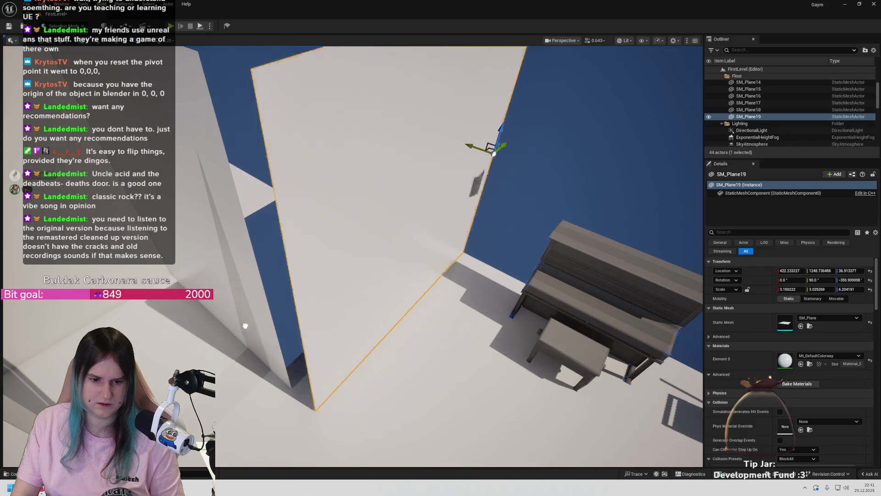
key(ctrl+z)
key(ctrl+z)
key(ctrl+y)
key(ctrl+z)
mouse_move(448, 136)
mouse_down()
mouse_move(376, 133)
mouse_move(349, 119)
mouse_move(316, 170)
mouse_move(330, 204)
mouse_move(436, 244)
mouse_up()
key(ctrl+z)
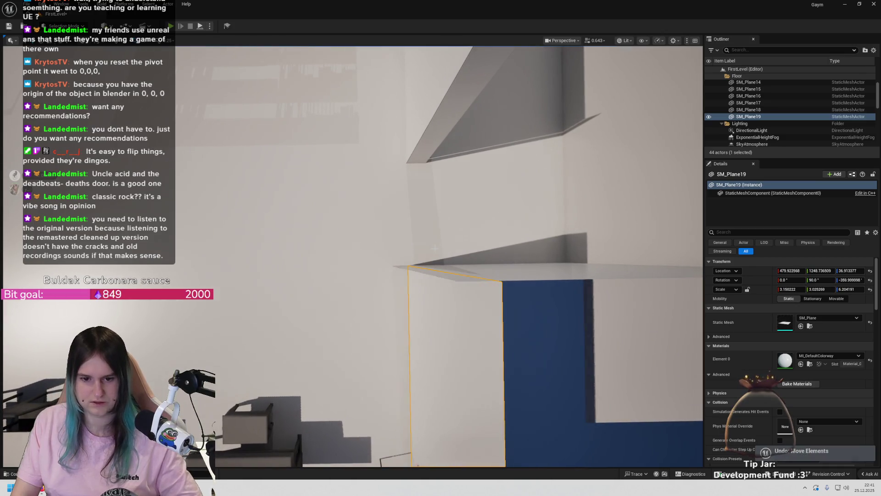
Frame the SM_Plane13 wall by the piano and scale it down to Y 2.228109
click(449, 277)
key(f)
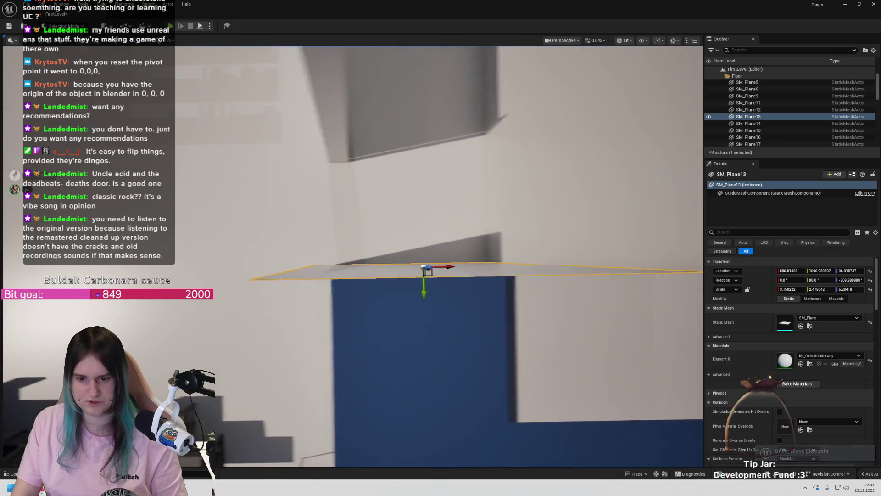
drag(343, 265, 345, 266)
drag(341, 318, 341, 318)
drag(316, 252, 296, 253)
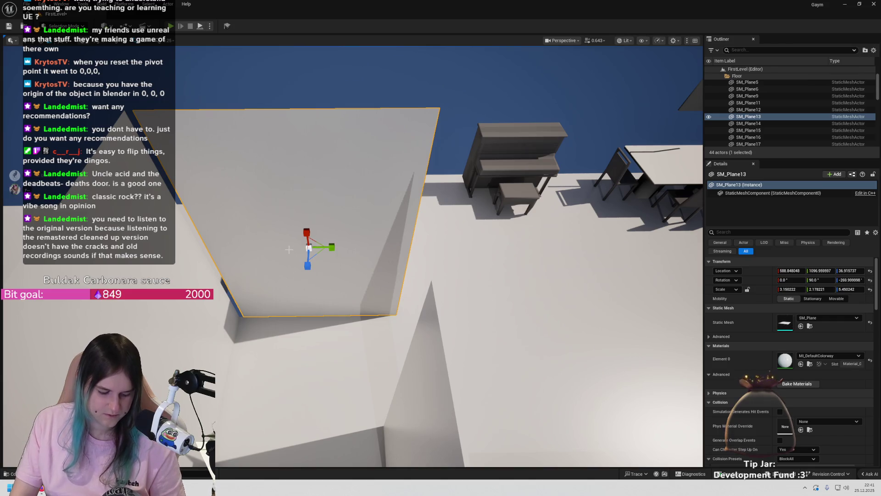
Slide SM_Plane13 left along X, undoing an accidental duplicate's move
key(w)
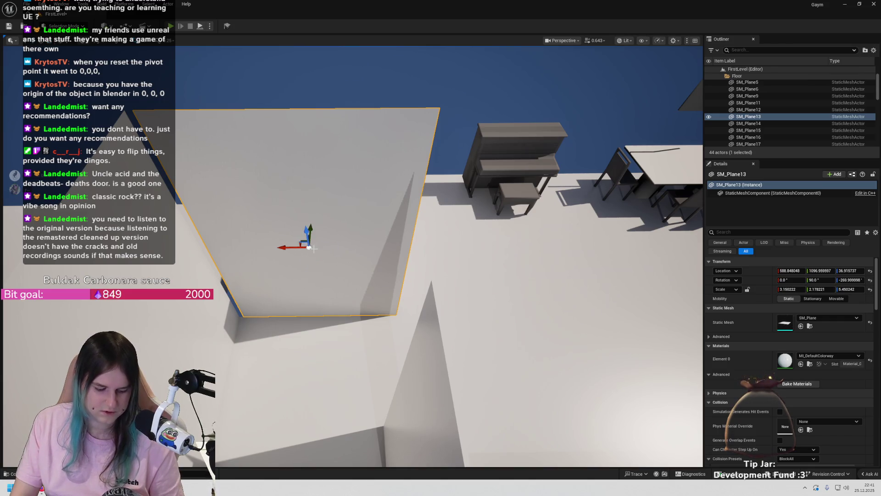
mouse_move(282, 247)
mouse_down()
mouse_move(202, 246)
mouse_move(281, 246)
mouse_up()
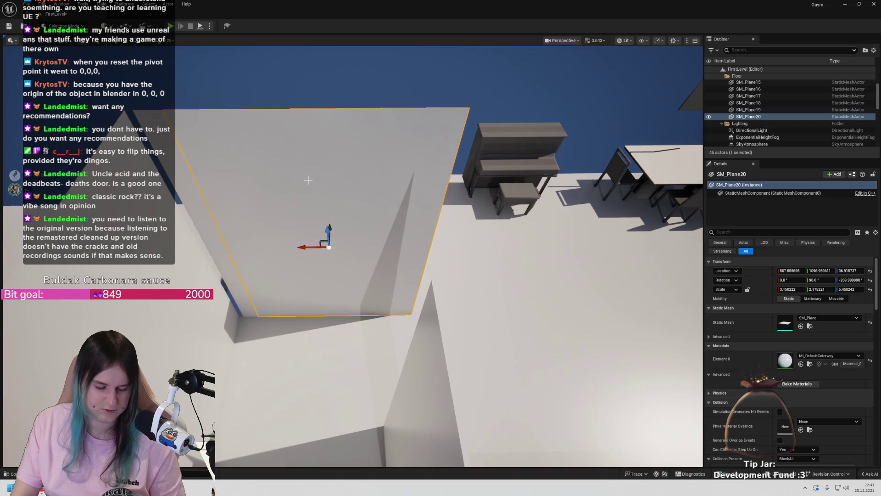
key(ctrl+z)
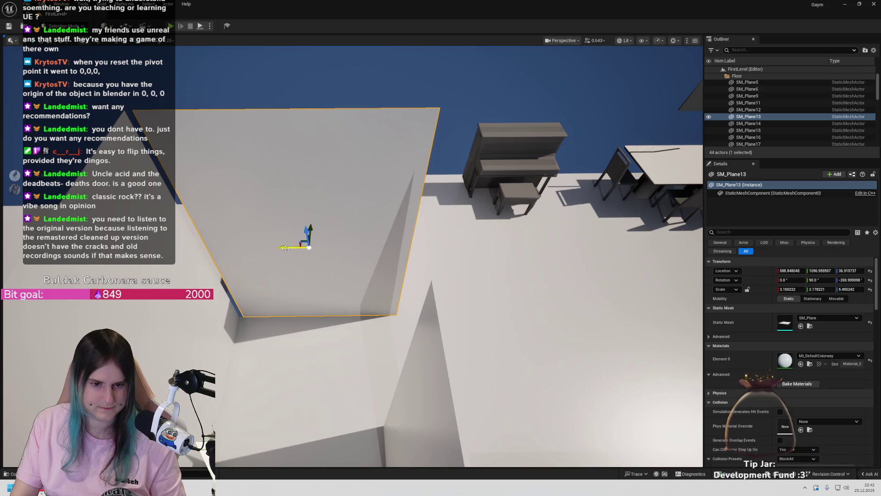
mouse_move(285, 248)
mouse_down()
mouse_move(82, 248)
mouse_move(200, 191)
mouse_move(222, 235)
mouse_move(73, 250)
mouse_move(80, 254)
mouse_up()
key(d)
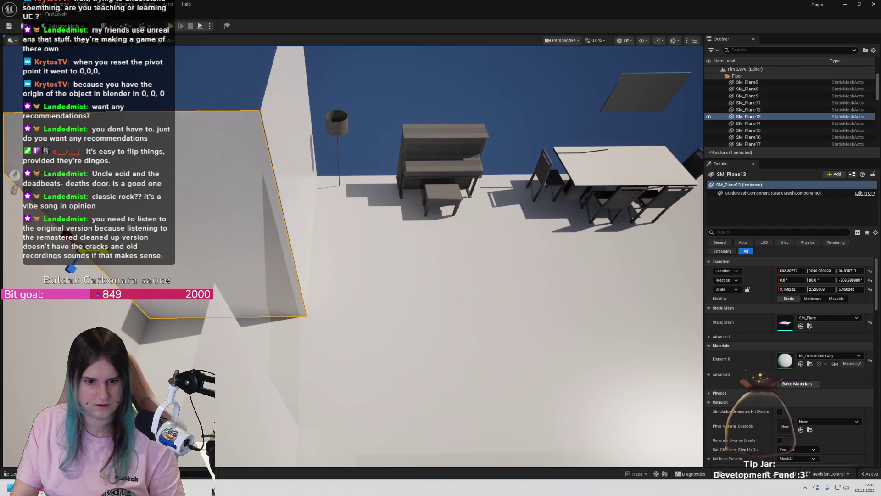
Nudge SM_Plane19 slightly so it closes the gap at the wall corner
mouse_move(349, 257)
mouse_down()
mouse_move(321, 239)
mouse_move(358, 220)
mouse_move(339, 248)
mouse_move(353, 257)
mouse_move(173, 180)
mouse_move(257, 192)
mouse_move(257, 152)
mouse_move(275, 211)
mouse_up()
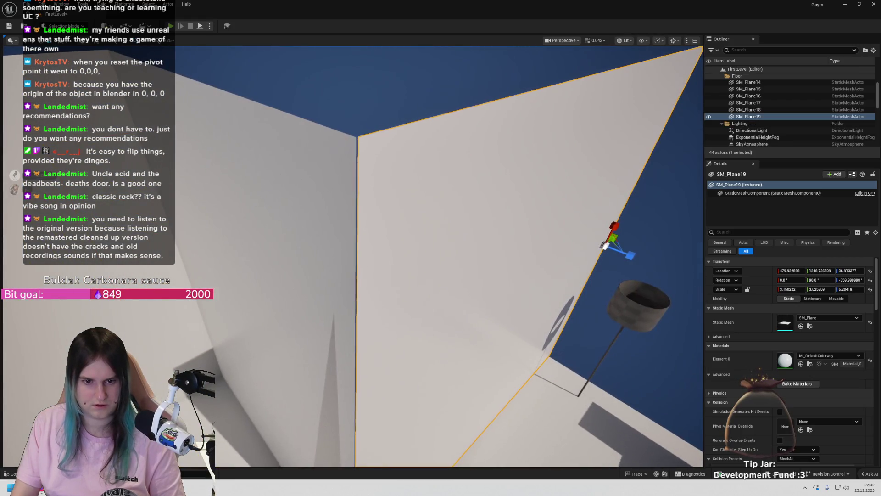
drag(612, 236, 612, 236)
click(615, 232)
drag(386, 193, 391, 210)
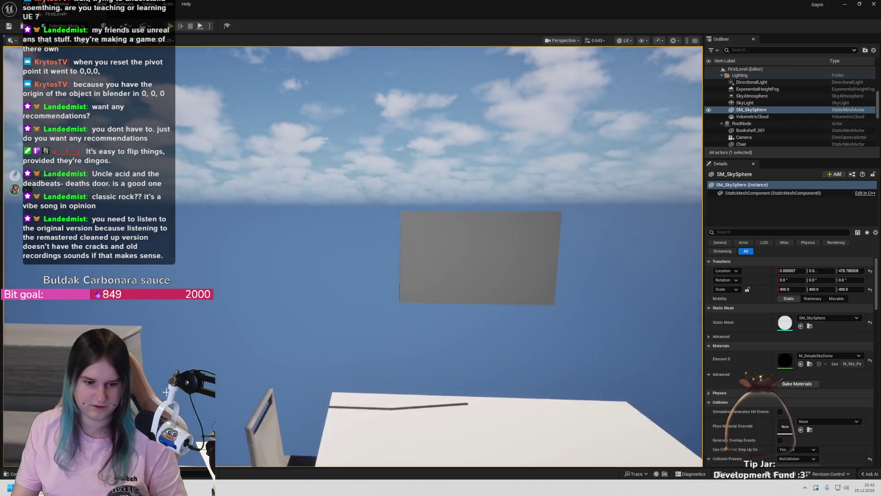
Focus on Chair_003 to inspect the dining area, then clear the selection
click(376, 368)
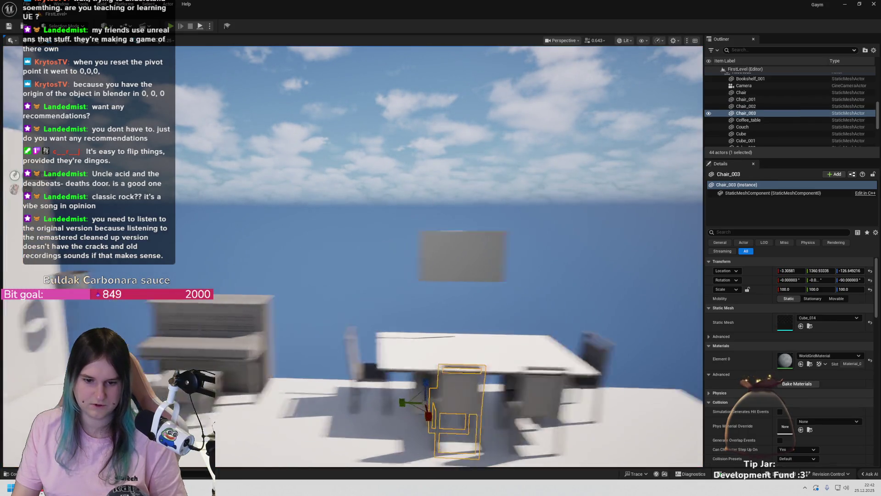
key(f)
drag(390, 210, 390, 210)
scroll(784, 121, up, 5)
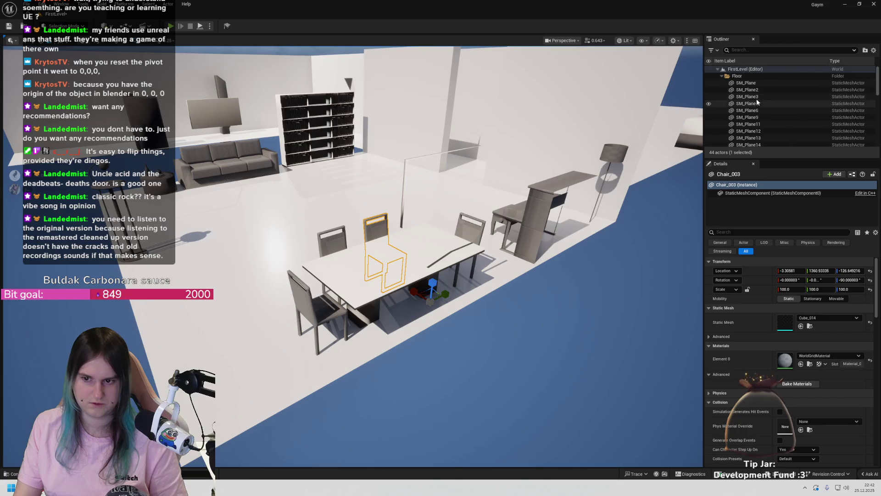
scroll(752, 96, down, 2)
scroll(751, 95, down, 2)
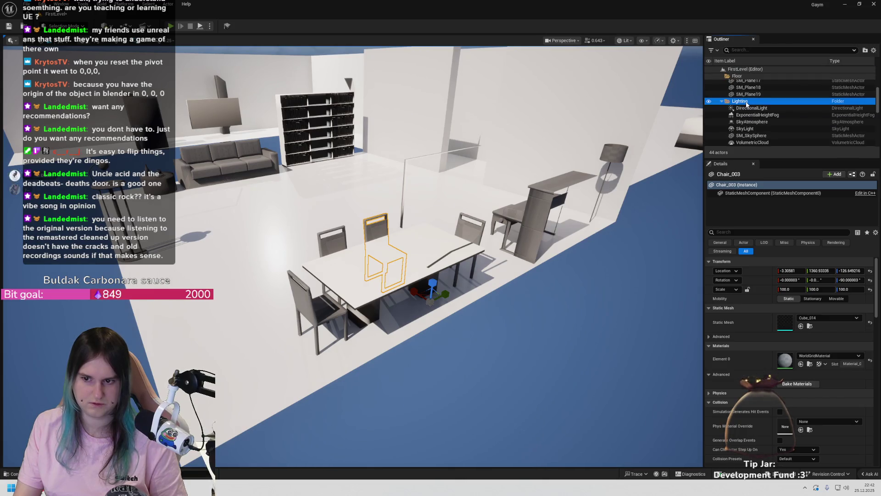
click(746, 98)
scroll(745, 101, down, 3)
scroll(746, 104, down, 4)
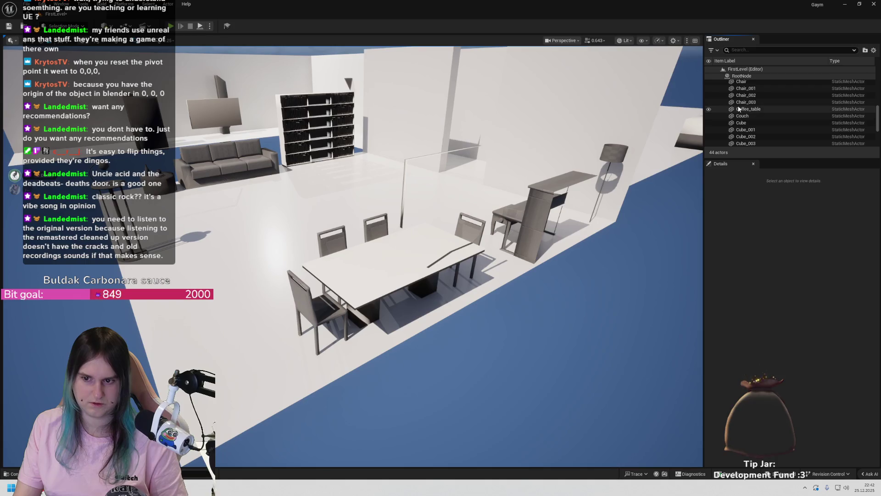
Raise the RootNode group about 3.27 units along Z
scroll(751, 135, up, 12)
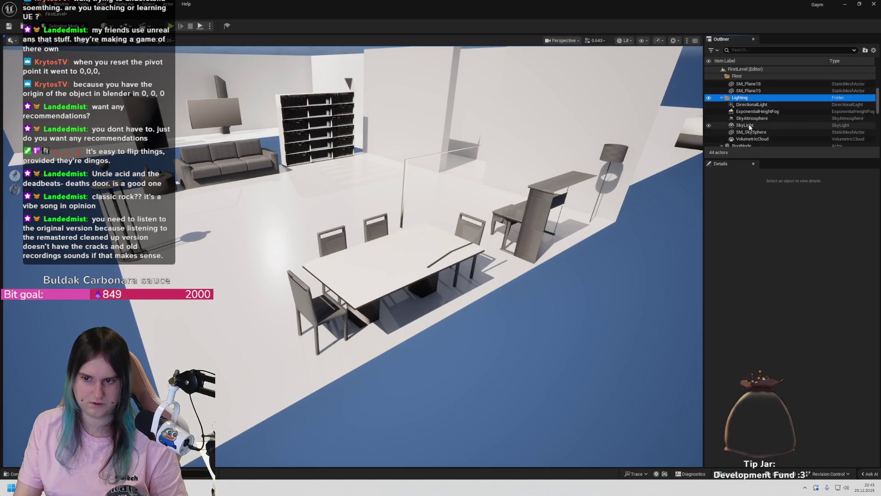
scroll(756, 104, down, 3)
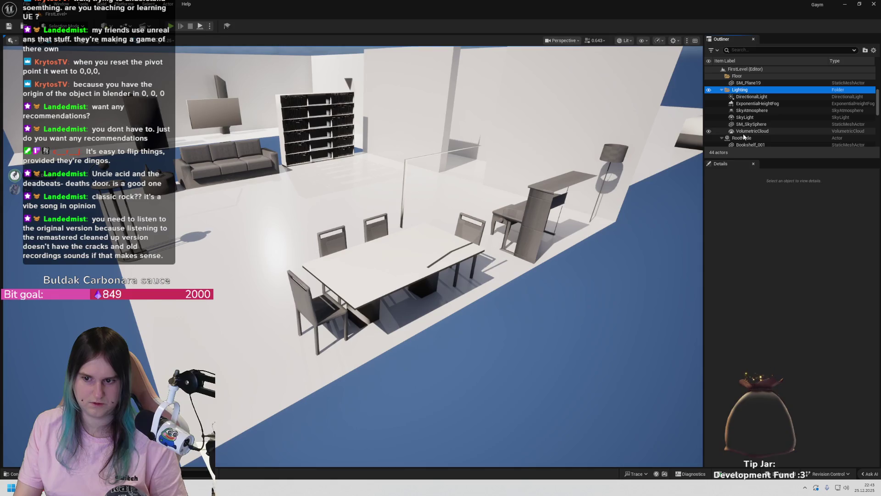
double_click(742, 137)
drag(849, 261, 859, 262)
Lower Cylinder_002 from Z 5.22 to about -0.16 and view the table area
click(505, 441)
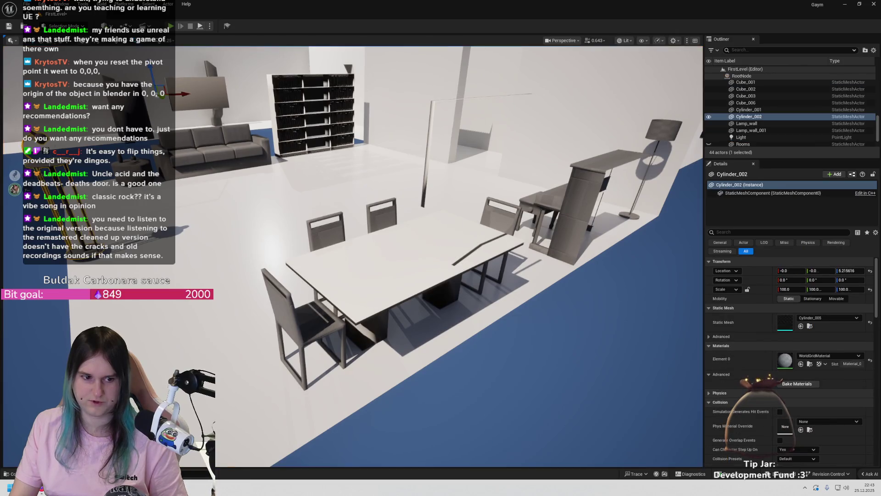
drag(850, 271, 848, 271)
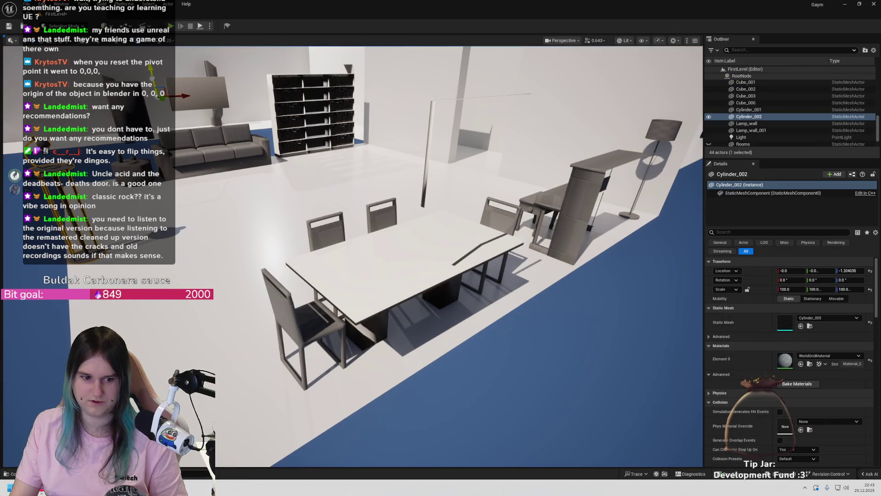
click(423, 342)
mouse_move(423, 342)
mouse_down()
mouse_move(431, 285)
mouse_move(490, 278)
mouse_move(455, 276)
mouse_move(440, 243)
mouse_move(426, 236)
mouse_move(390, 236)
mouse_move(413, 248)
mouse_move(390, 239)
mouse_move(399, 243)
mouse_up()
drag(178, 244, 178, 244)
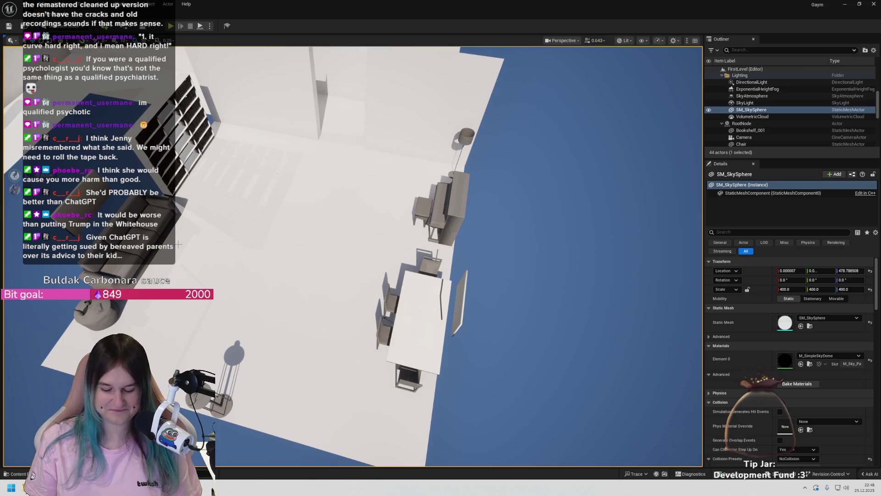
mouse_move(178, 245)
mouse_down()
mouse_move(192, 257)
mouse_move(211, 202)
mouse_move(221, 193)
mouse_move(234, 199)
mouse_up()
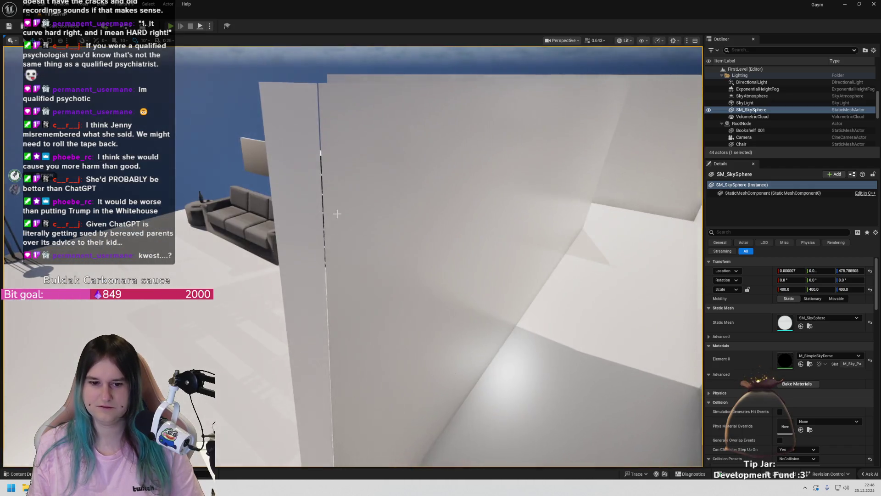
Select the SM_Plane15 wall panel beside the sofa
click(542, 185)
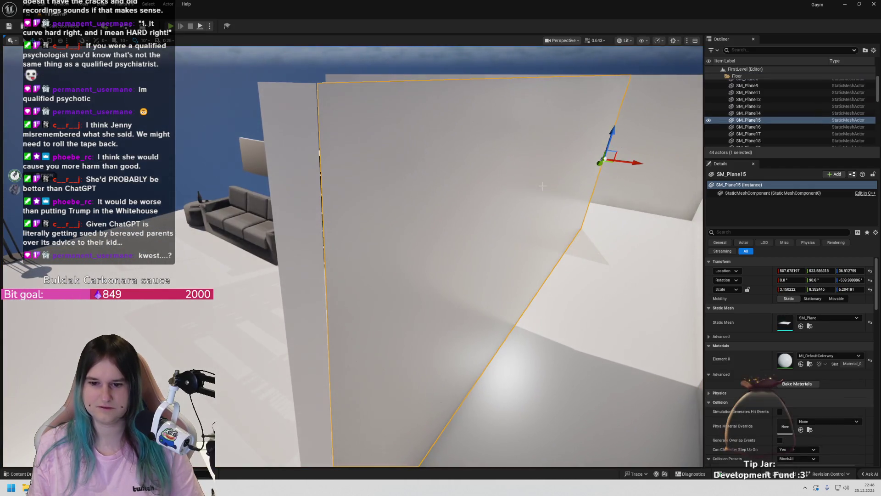
key(r)
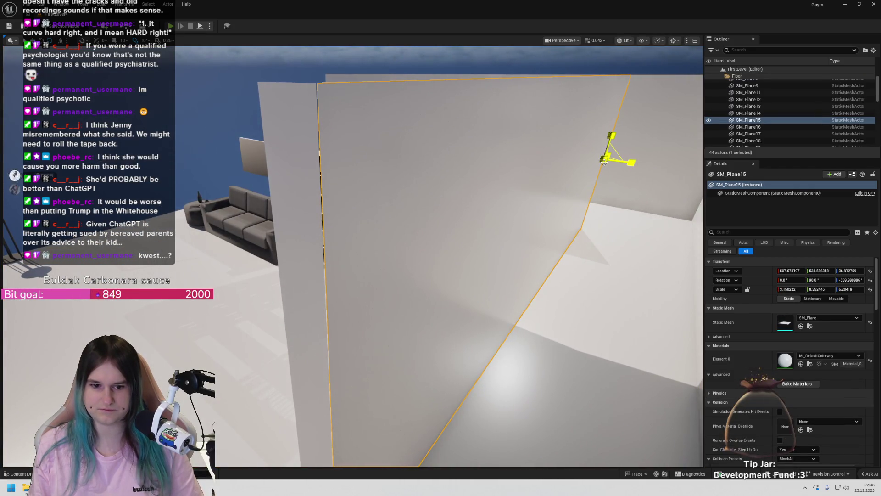
drag(604, 162, 599, 164)
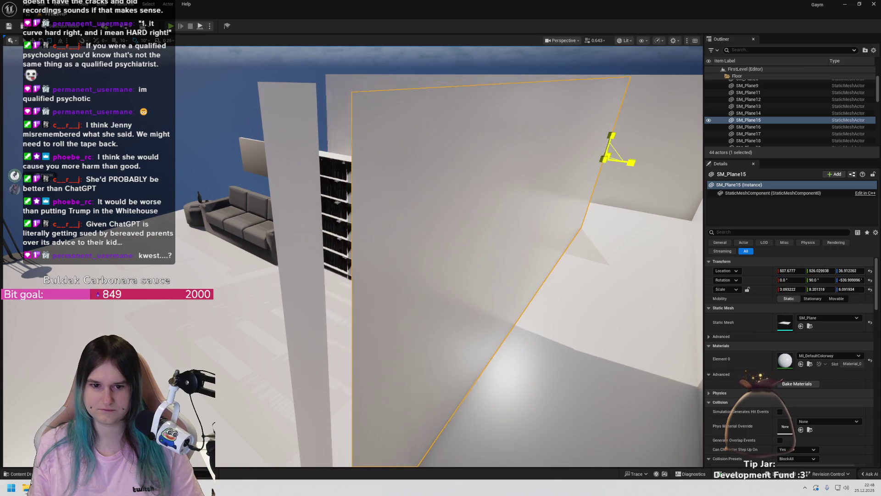
key(ctrl+z)
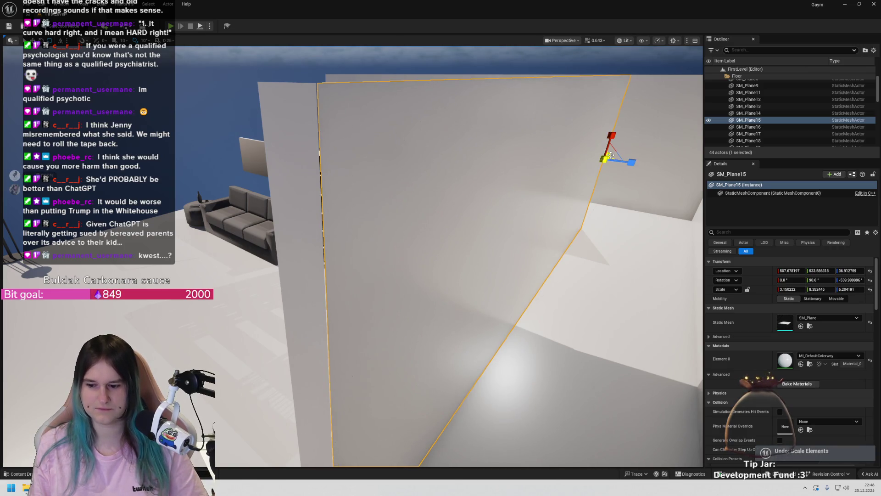
click(448, 183)
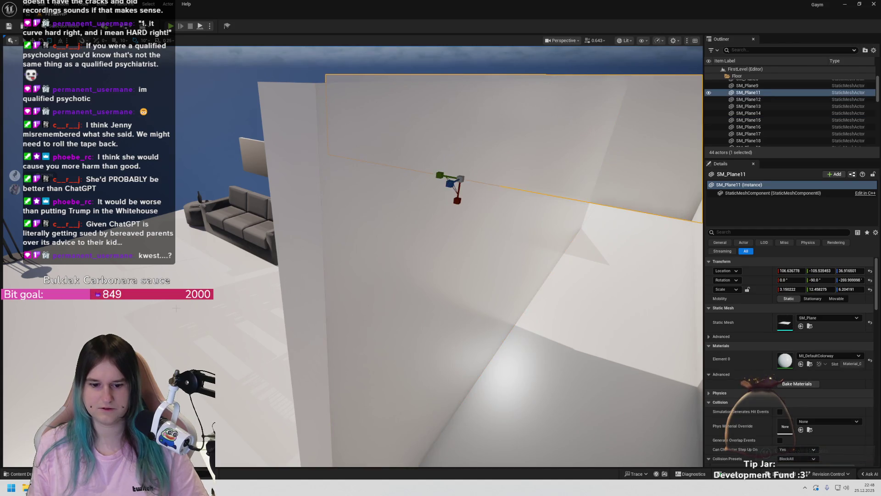
click(458, 59)
scroll(459, 59, down, 5)
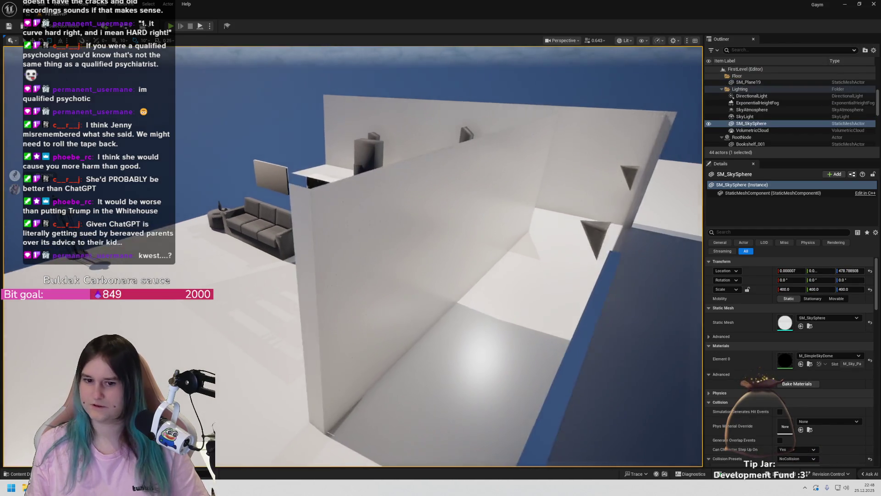
scroll(353, 257, up, 8)
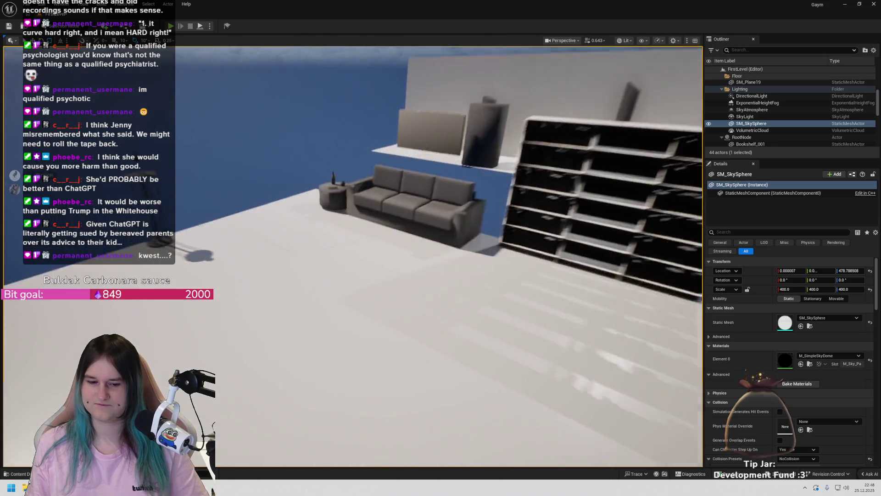
mouse_move(354, 257)
mouse_down()
mouse_move(321, 238)
mouse_move(349, 266)
mouse_move(340, 247)
mouse_move(340, 286)
mouse_up()
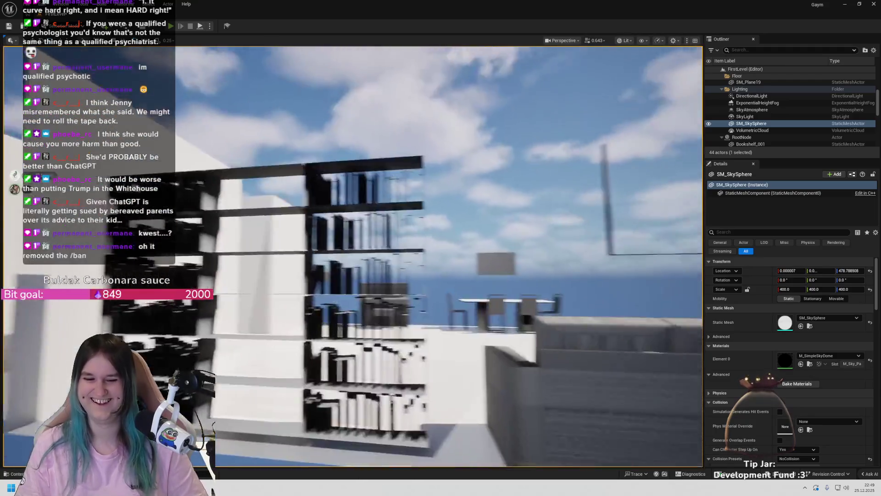
key(w)
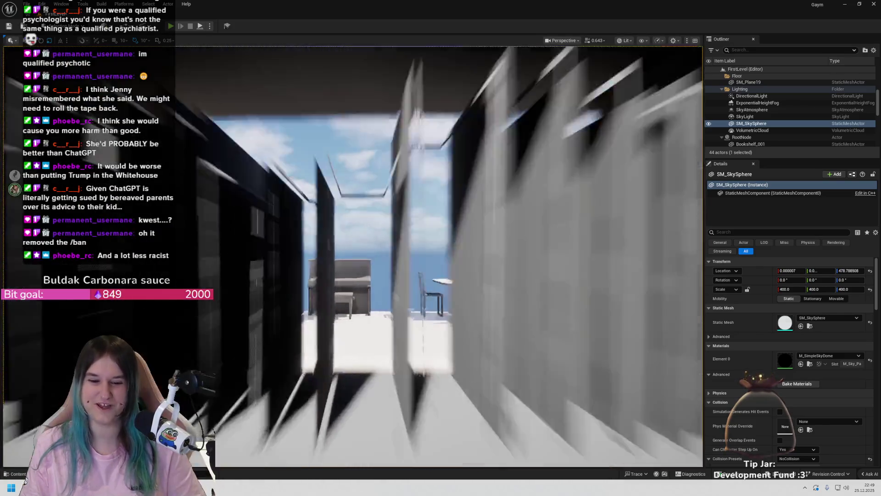
key(w)
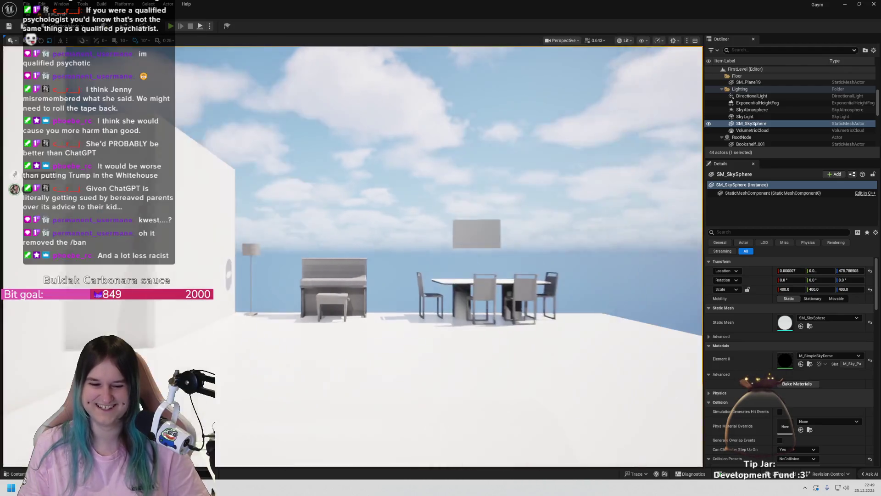
key(w)
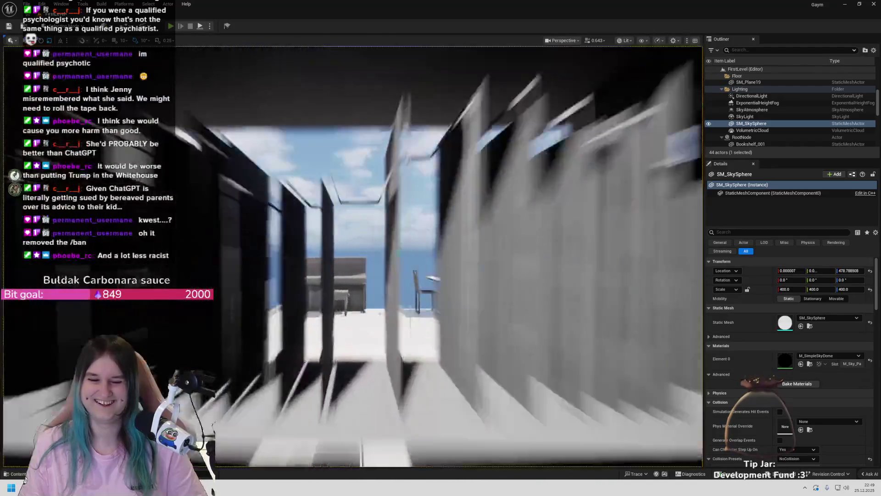
key(w)
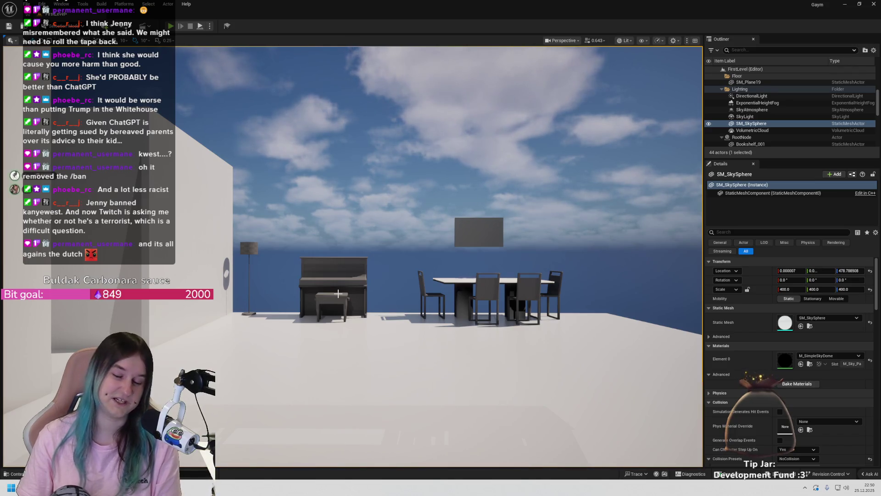
mouse_move(313, 282)
mouse_down()
mouse_move(280, 259)
mouse_move(271, 240)
mouse_move(287, 231)
mouse_move(264, 232)
mouse_move(294, 230)
mouse_move(303, 211)
mouse_move(303, 221)
mouse_move(270, 230)
mouse_move(280, 202)
mouse_move(289, 220)
mouse_move(303, 218)
mouse_move(298, 213)
mouse_up()
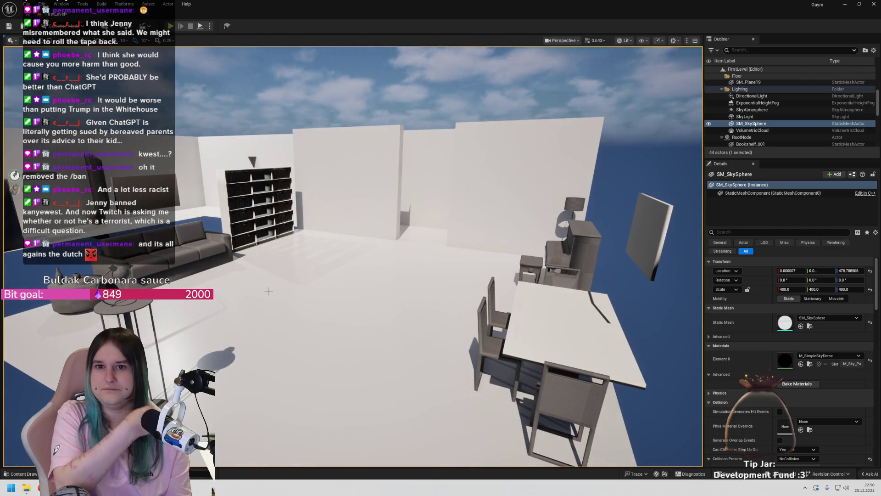
mouse_move(269, 291)
mouse_down()
mouse_move(271, 275)
mouse_move(285, 294)
mouse_move(294, 284)
mouse_move(286, 292)
mouse_move(316, 291)
mouse_move(312, 280)
mouse_move(306, 287)
mouse_move(312, 271)
mouse_move(307, 285)
mouse_move(321, 283)
mouse_move(314, 294)
mouse_move(319, 286)
mouse_move(269, 285)
mouse_up()
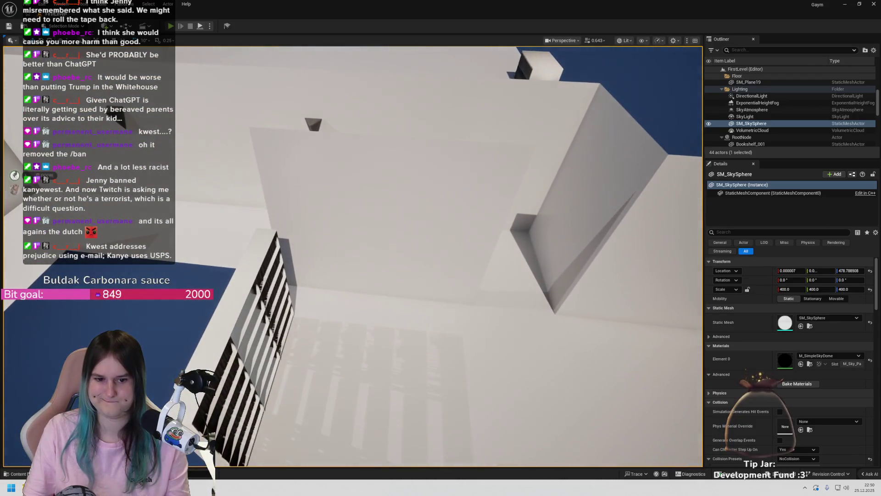
Move SM_Plane18's pivot to its left edge and switch to the rotate gizmo
click(280, 276)
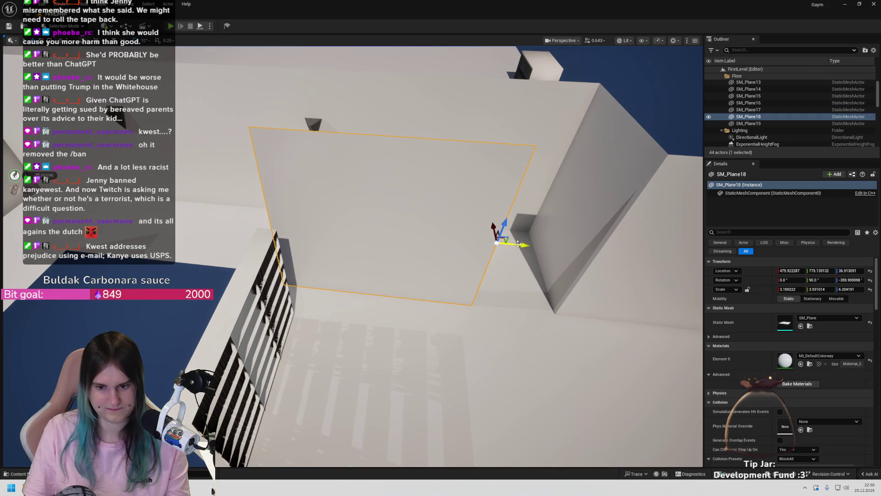
mouse_move(519, 245)
mouse_down()
mouse_move(504, 256)
mouse_move(518, 245)
mouse_up()
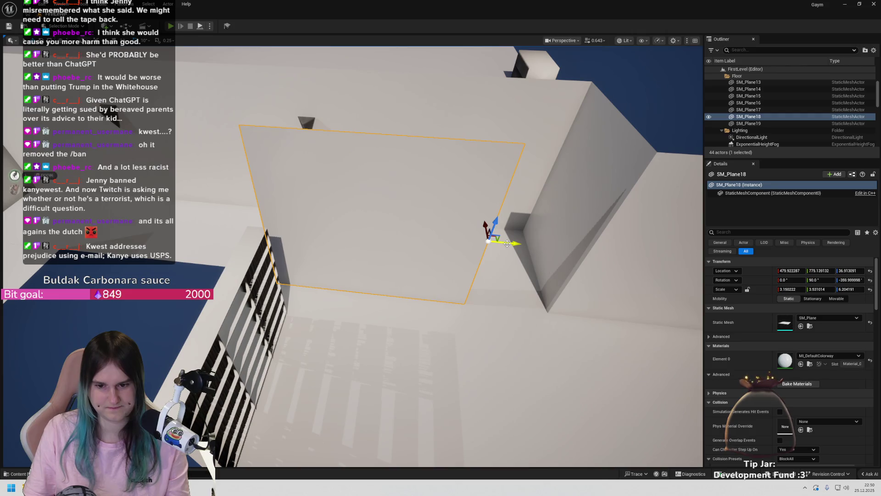
drag(507, 244, 267, 134)
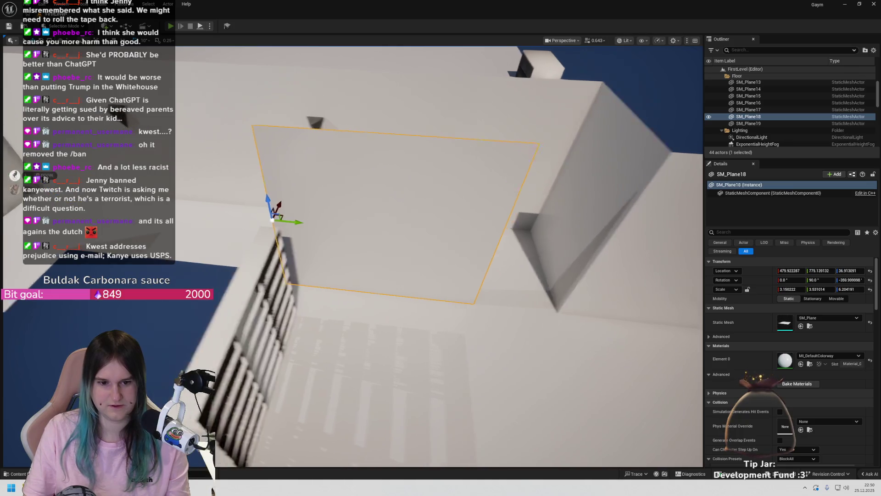
key(r)
key(e)
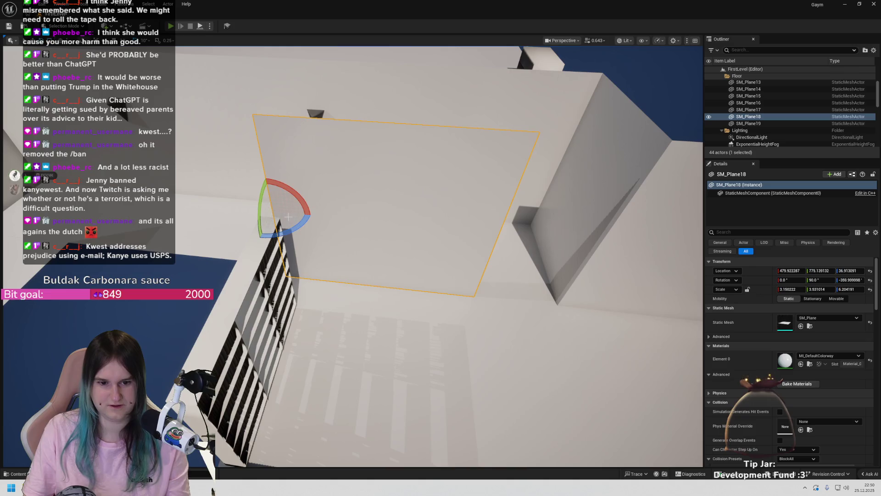
right_click(330, 180)
Save the corner as SM_Plane18's pivot offset and swing a copy, SM_Plane20, to -270°
mouse_move(375, 335)
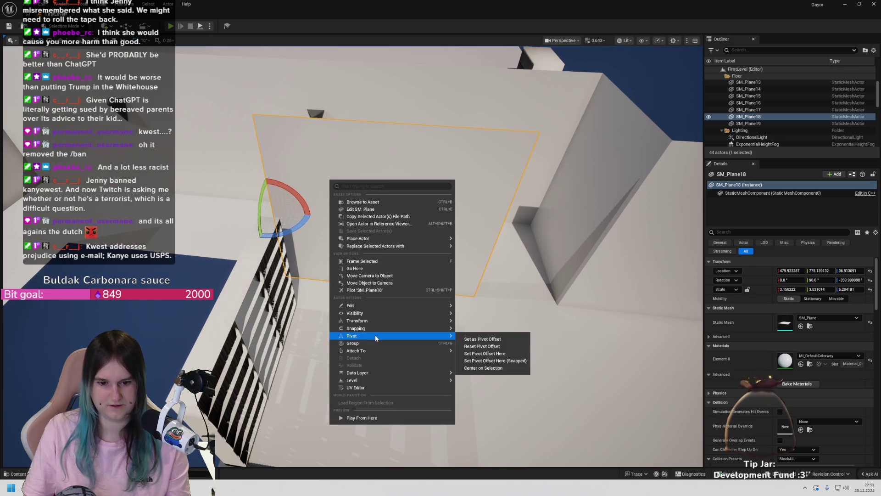
click(478, 338)
mouse_move(303, 223)
mouse_down()
mouse_move(323, 208)
mouse_move(312, 223)
mouse_up()
mouse_move(375, 214)
mouse_down()
mouse_move(363, 211)
mouse_move(388, 214)
mouse_move(425, 180)
mouse_up()
key(ctrl+z)
mouse_move(458, 275)
mouse_down()
mouse_move(394, 284)
mouse_move(376, 229)
mouse_move(344, 207)
mouse_up()
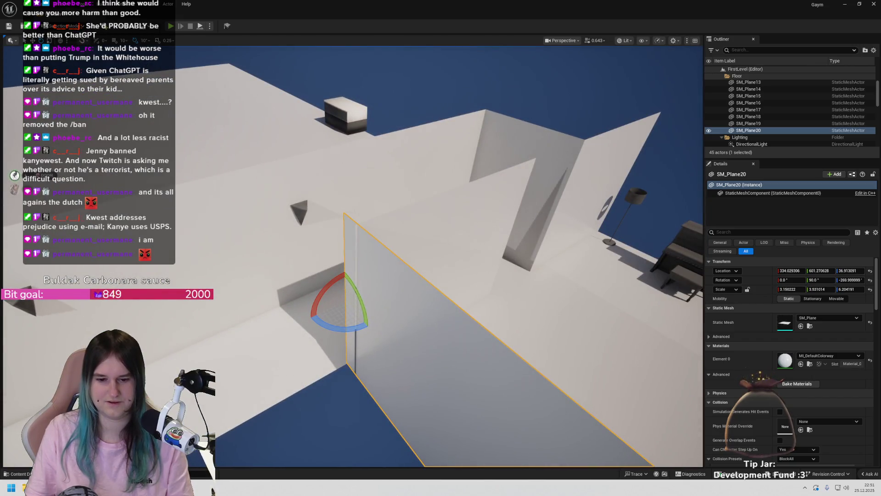
Undo the rotated copy, then duplicate the wall plane and turn the copy around its corner
key(ctrl+z)
key(ctrl+z)
mouse_move(358, 332)
mouse_down()
mouse_move(345, 319)
mouse_move(367, 337)
mouse_move(380, 335)
mouse_move(371, 338)
mouse_up()
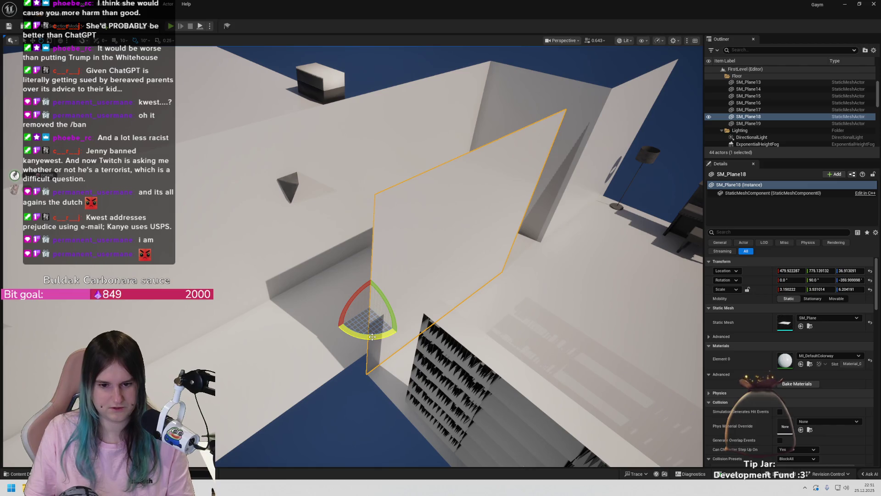
key(ctrl+d)
mouse_move(375, 337)
mouse_down()
mouse_move(406, 329)
mouse_move(389, 303)
mouse_move(397, 309)
mouse_up()
Rotate the new wall SM_Plane20 by 180° so it runs along the corridor
scroll(499, 359, down, 3)
drag(505, 363, 533, 390)
key(d)
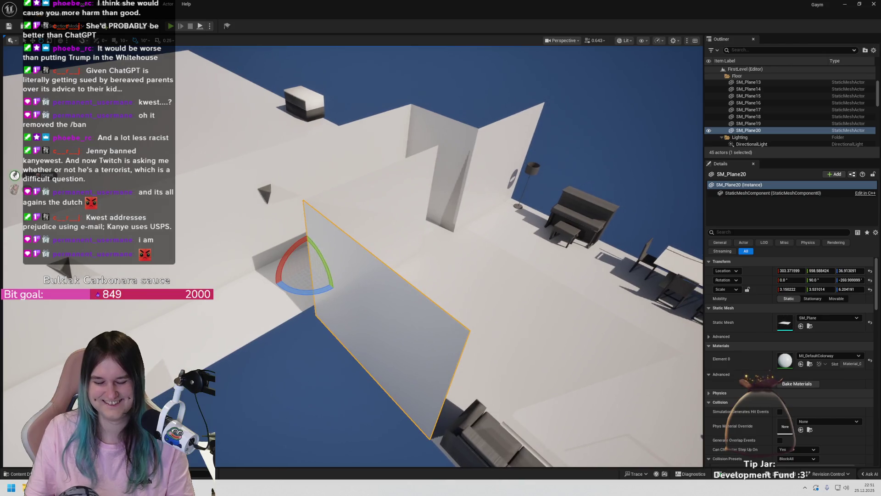
drag(313, 237, 288, 274)
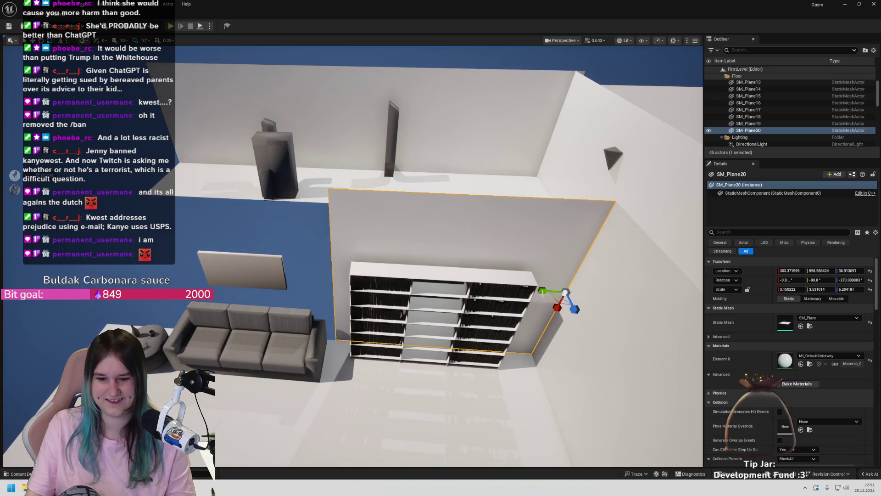
Stretch SM_Plane20 to over twice its length and slide a copy along Y to 1381.85
mouse_move(542, 292)
mouse_down()
mouse_move(434, 295)
mouse_move(354, 323)
mouse_up()
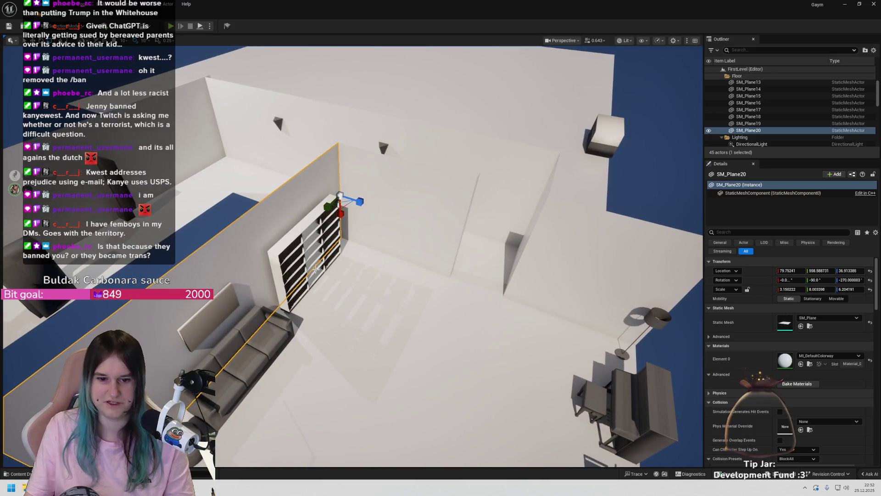
key(w)
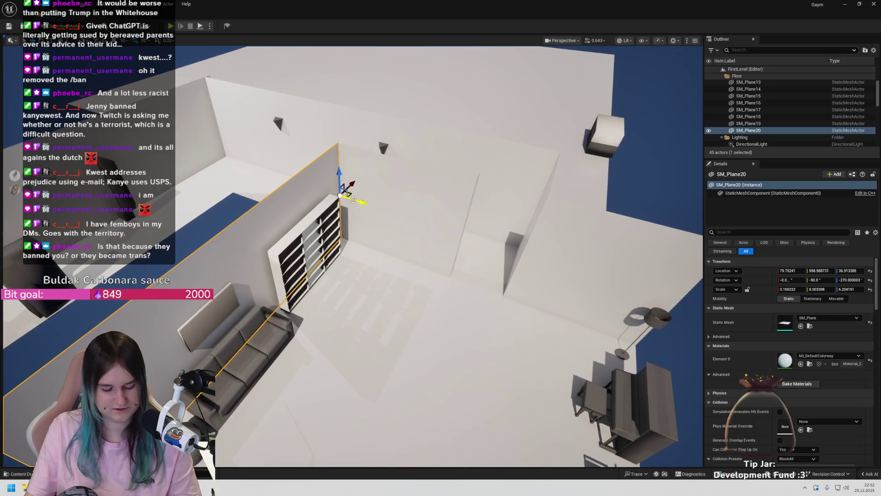
mouse_move(358, 203)
alt+mouse_down()
mouse_move(413, 210)
mouse_move(608, 311)
alt+mouse_up()
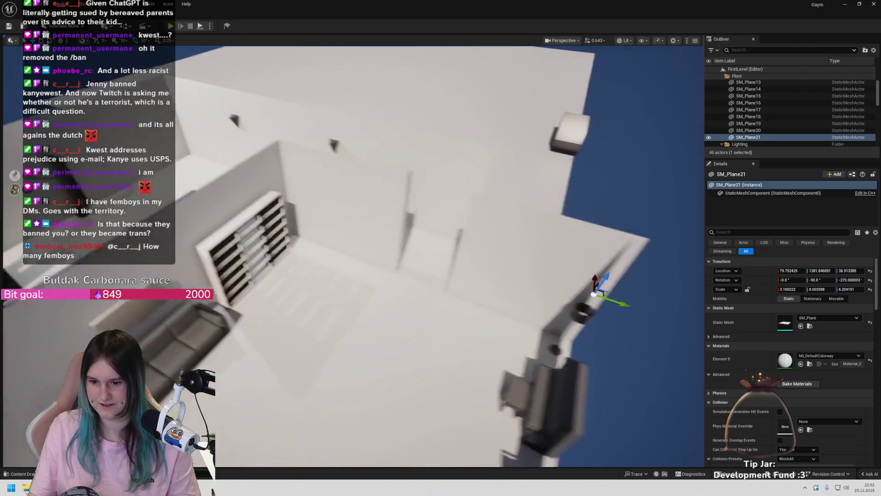
Turn the copied wall SM_Plane21 90° and nudge it along Y to 1400 behind the piano
key(e)
mouse_move(520, 251)
mouse_down()
mouse_move(552, 293)
mouse_move(538, 305)
mouse_move(480, 306)
mouse_up()
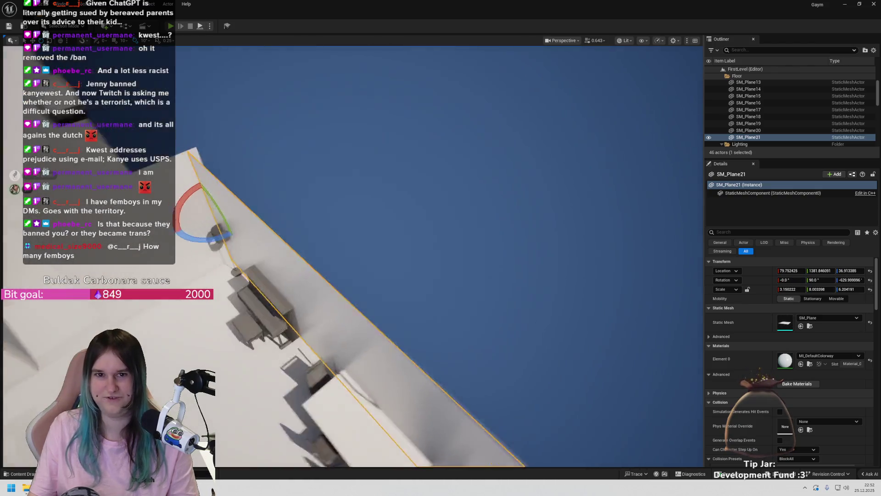
key(w)
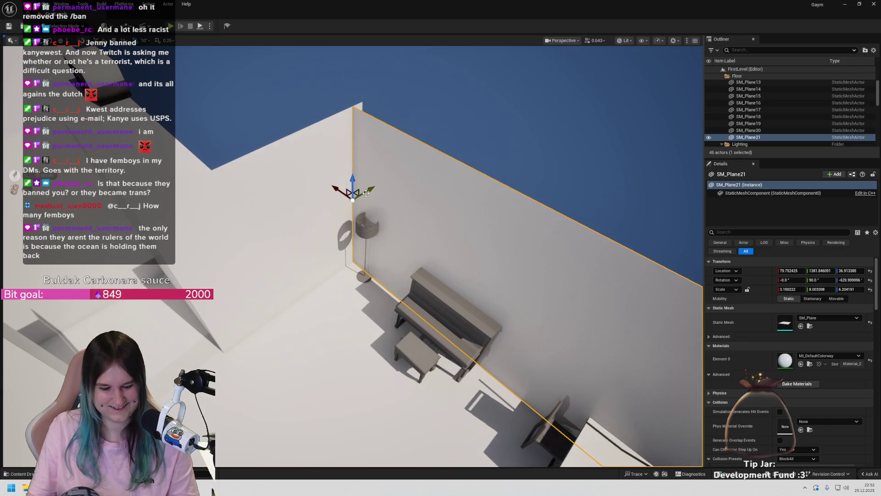
drag(364, 186, 374, 179)
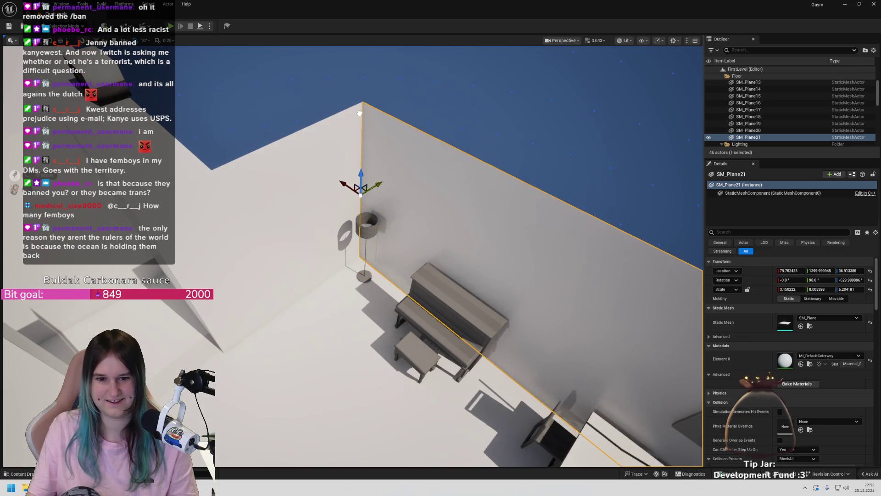
scroll(396, 237, down, 5)
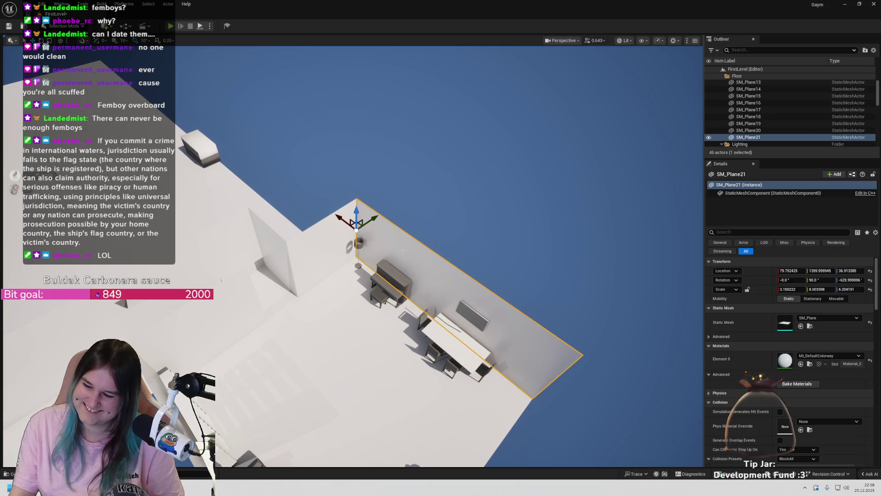
Fly around SM_Plane21 to check it stands upright at Z 36.91 behind the piano and table
mouse_move(330, 340)
mouse_down()
mouse_move(305, 317)
mouse_move(286, 317)
mouse_up()
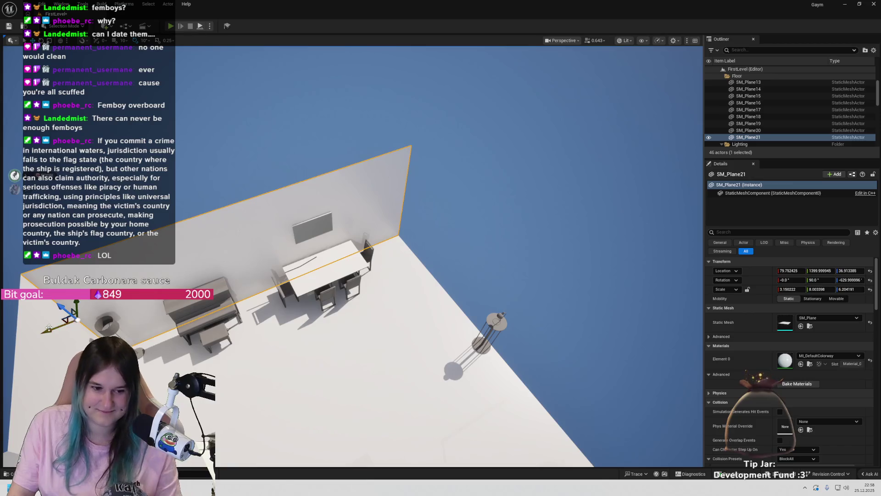
key(e)
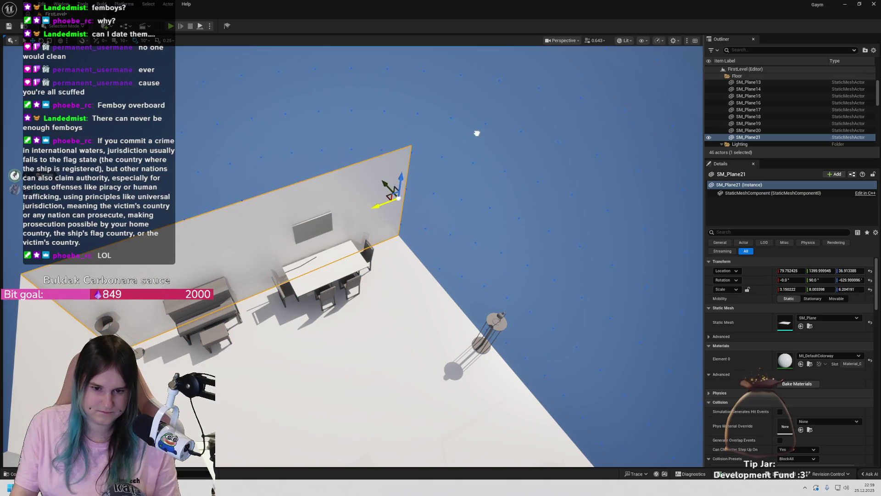
mouse_move(419, 144)
mouse_down()
mouse_move(408, 159)
mouse_move(420, 147)
mouse_move(416, 170)
mouse_move(376, 242)
mouse_up()
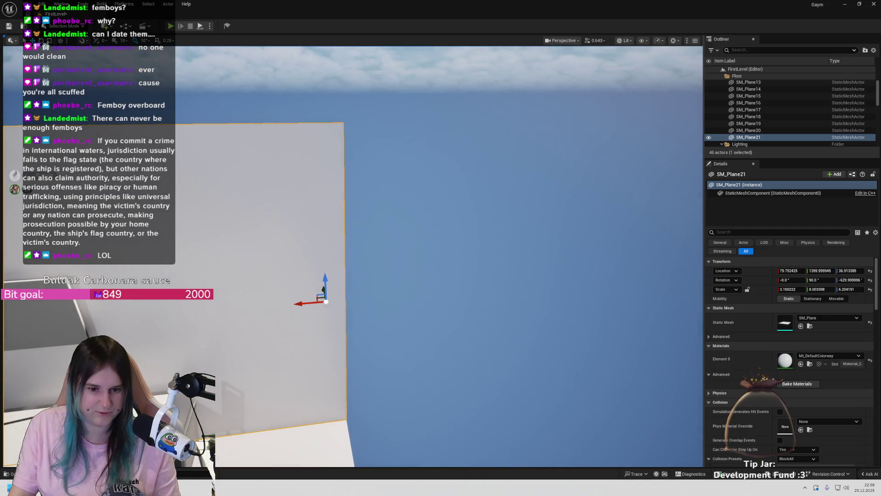
mouse_move(301, 305)
mouse_down()
mouse_move(313, 345)
mouse_move(313, 284)
mouse_up()
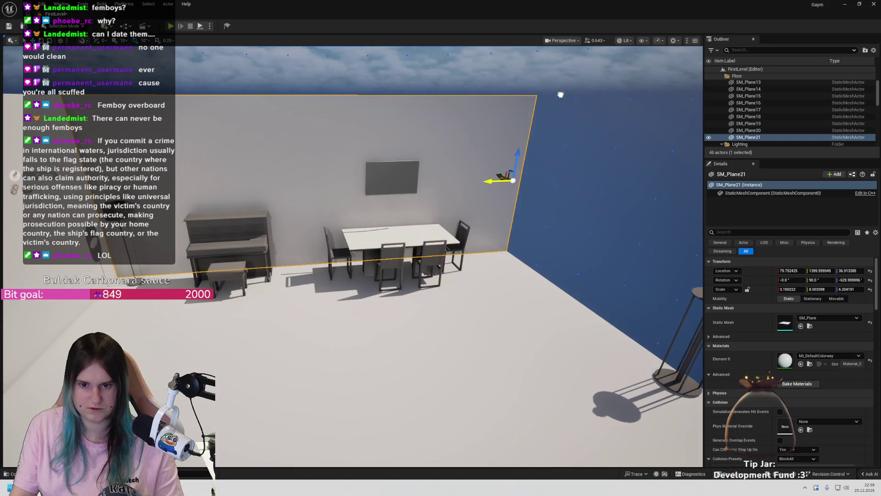
mouse_move(591, 100)
mouse_down()
mouse_move(583, 110)
mouse_move(569, 106)
mouse_move(503, 193)
mouse_up()
scroll(493, 217, down, 5)
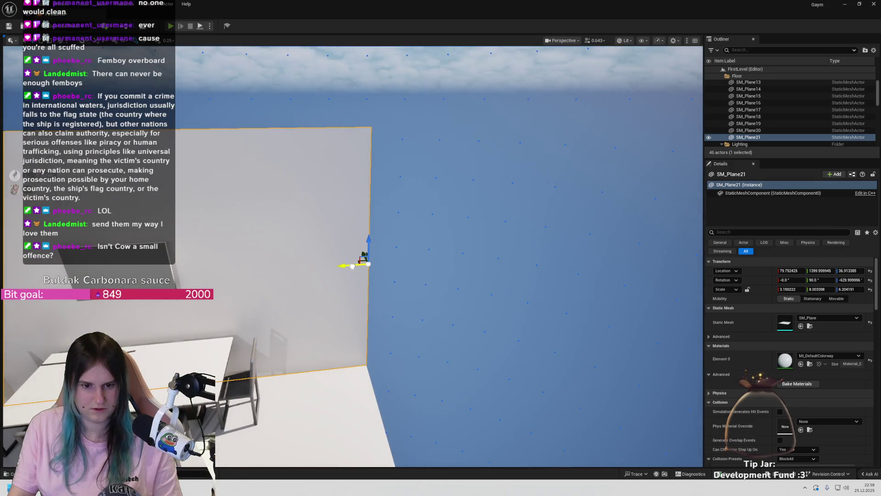
Move SM_Plane21's pivot to its edge with Pivot > Set Pivot Offset Here
right_click(315, 257)
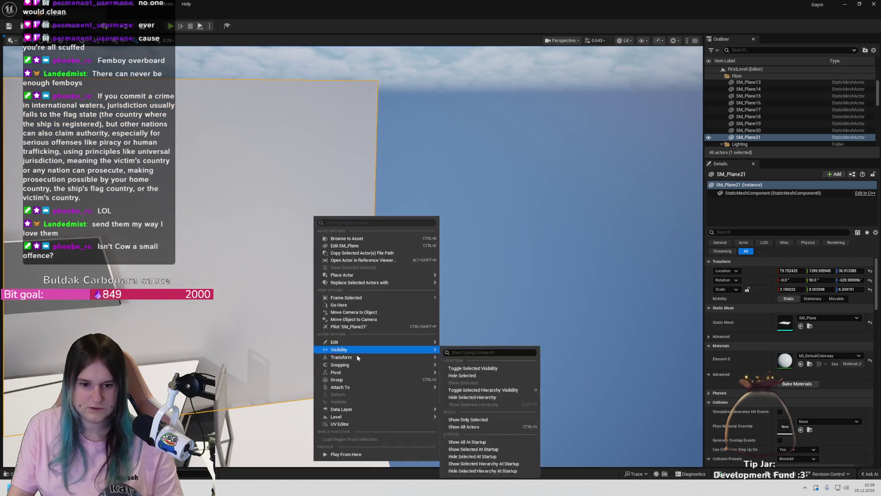
mouse_move(367, 350)
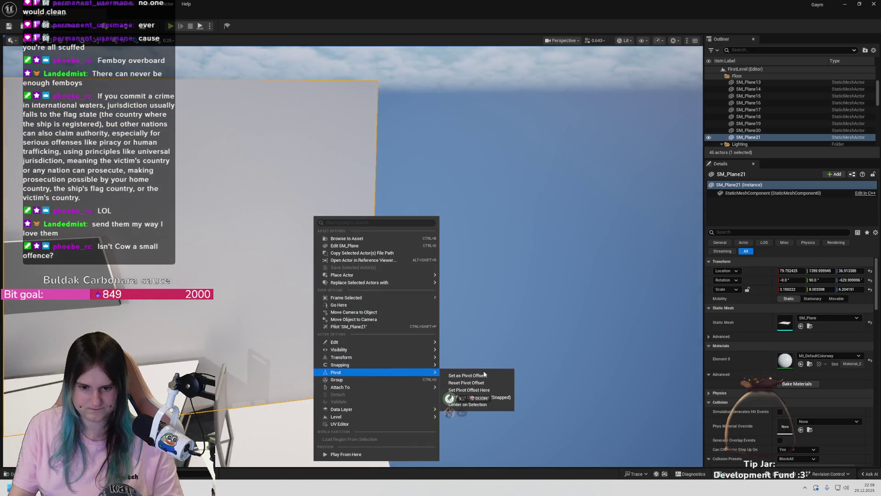
click(478, 373)
mouse_move(440, 257)
mouse_down()
mouse_move(455, 229)
mouse_move(463, 243)
mouse_move(453, 251)
mouse_up()
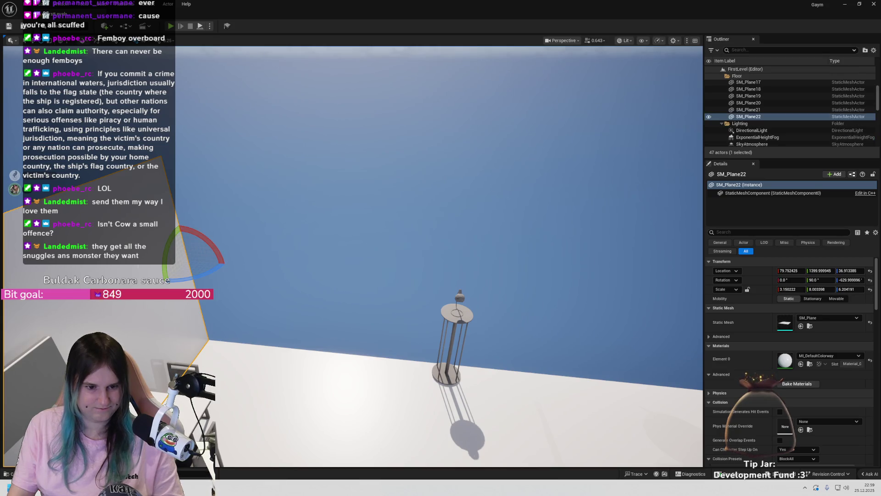
Swing SM_Plane22 around its pivot and flip its Y rotation to -90 beside the floor lamp
drag(188, 281, 227, 260)
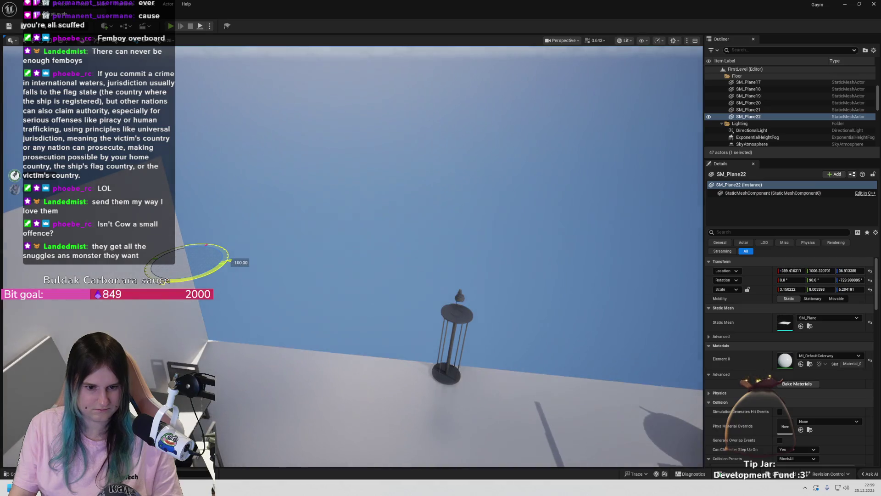
drag(168, 242, 206, 241)
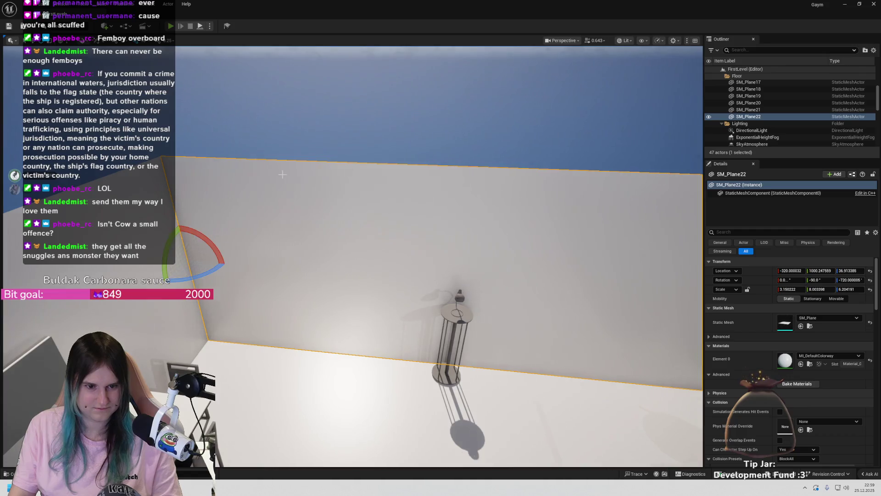
key(f)
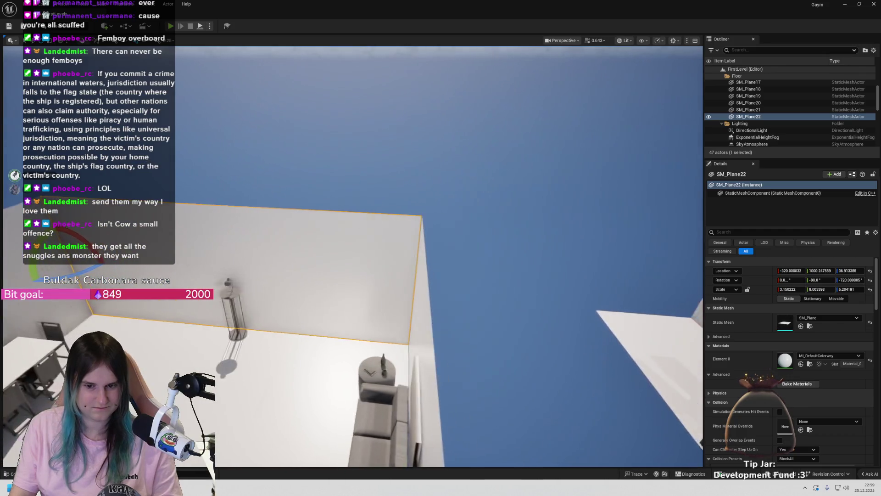
Fly over the rooms and select the wall SM_Plane20 beside the sofa
drag(527, 262, 527, 262)
drag(353, 256, 487, 243)
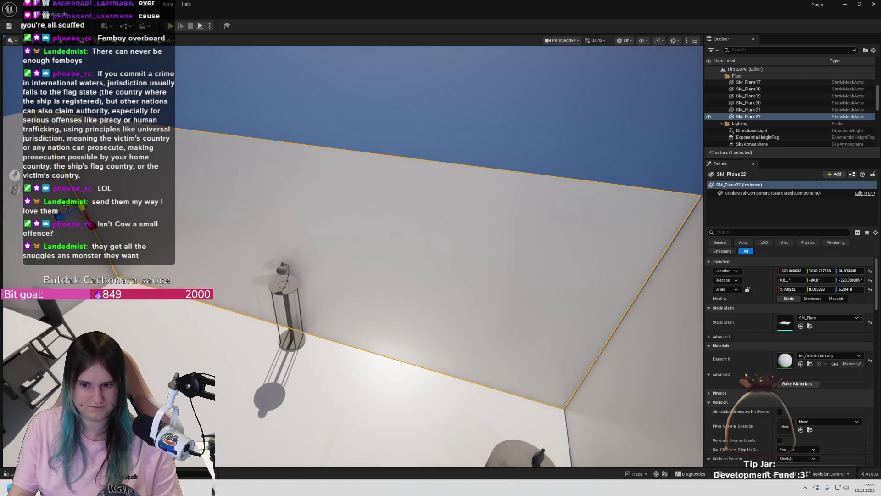
drag(241, 246, 521, 374)
click(353, 256)
drag(353, 256, 353, 256)
mouse_move(403, 228)
mouse_down()
mouse_move(249, 200)
mouse_move(394, 389)
mouse_up()
click(404, 228)
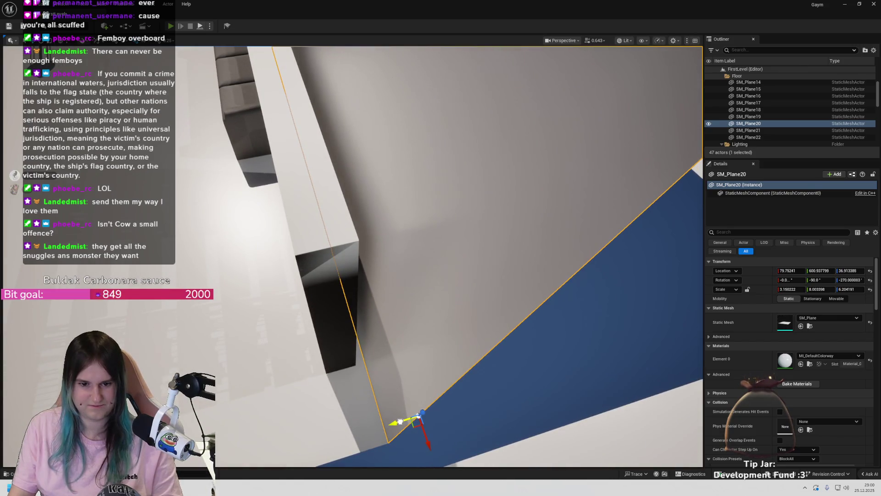
Slide SM_Plane20 sideways along Y, then undo the move so it stays near Y 600
mouse_move(399, 421)
mouse_down()
mouse_move(376, 426)
mouse_move(382, 421)
mouse_up()
drag(303, 290, 303, 289)
scroll(303, 289, up, 10)
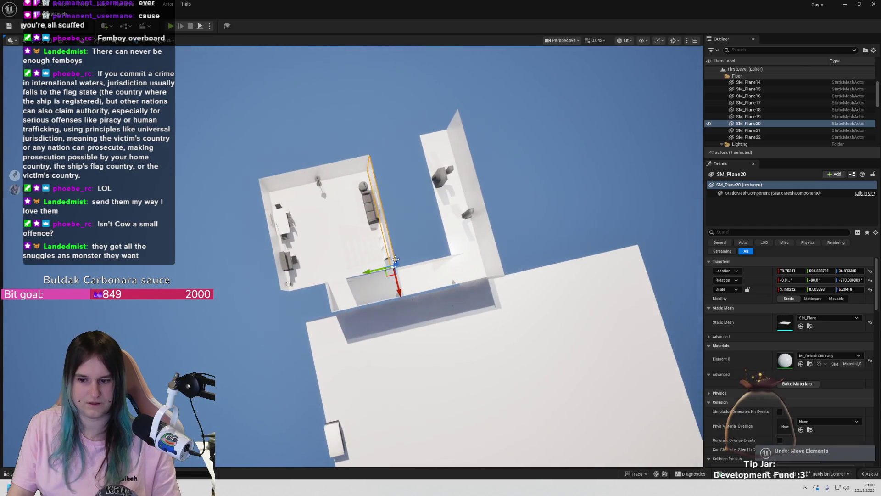
key(ctrl+z)
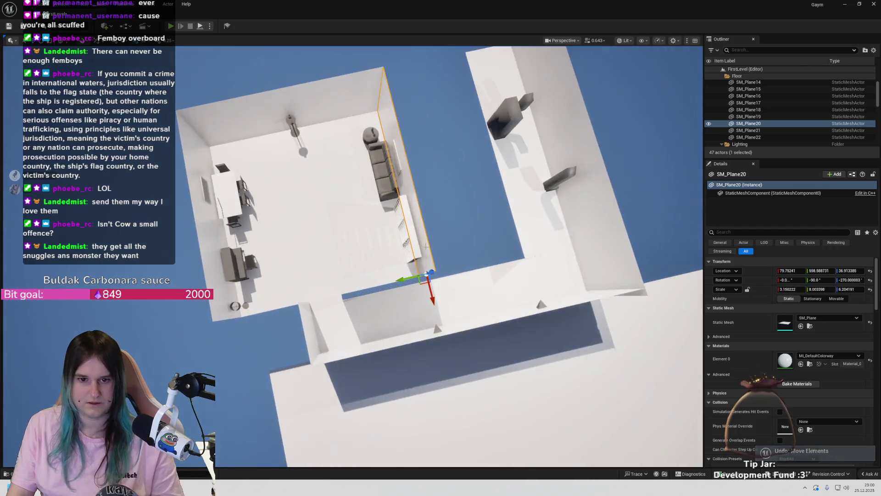
drag(426, 247, 427, 246)
drag(525, 378, 521, 365)
drag(271, 218, 271, 218)
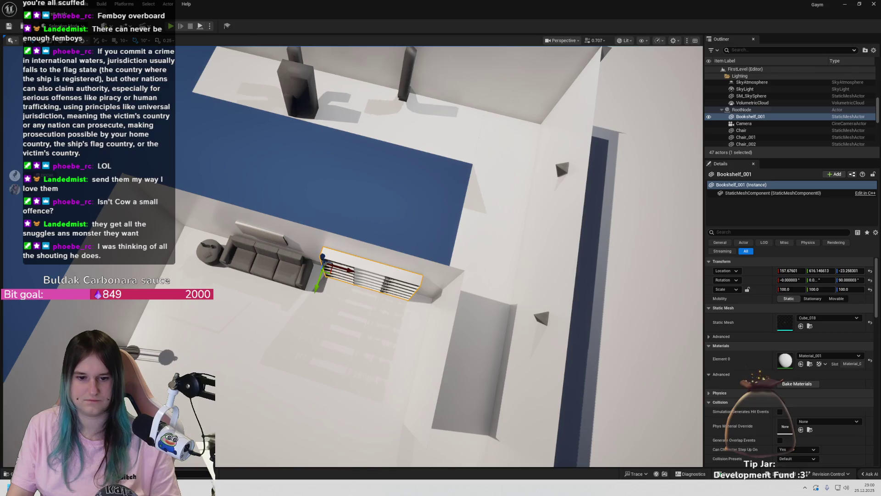
Inspect the couch and the Coffee_table by selecting each and viewing the room from above
click(257, 271)
drag(105, 271, 105, 271)
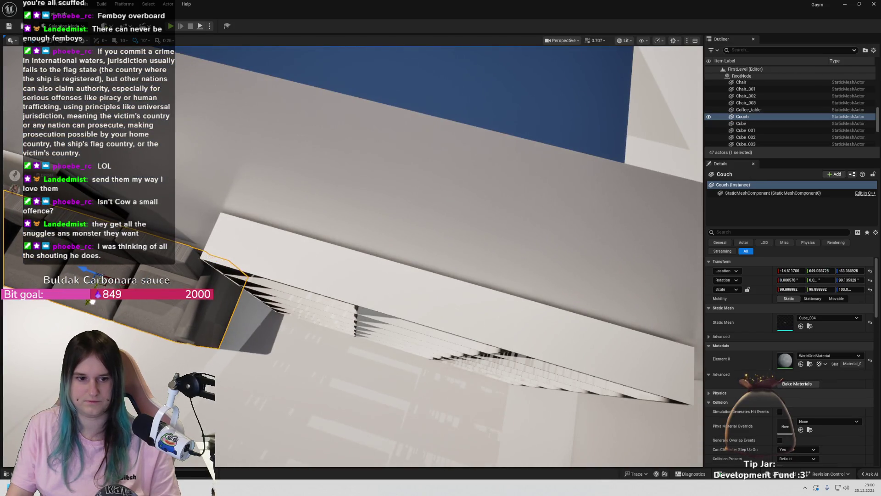
drag(118, 300, 119, 300)
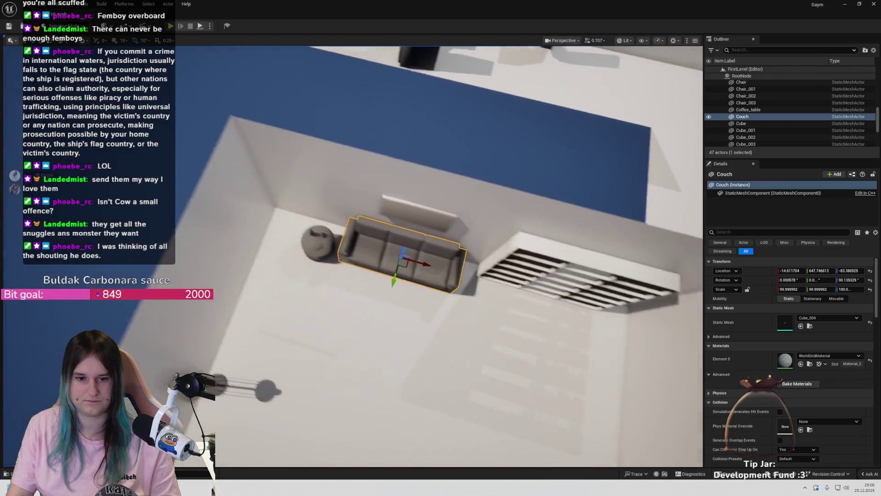
click(308, 238)
scroll(308, 238, up, 2)
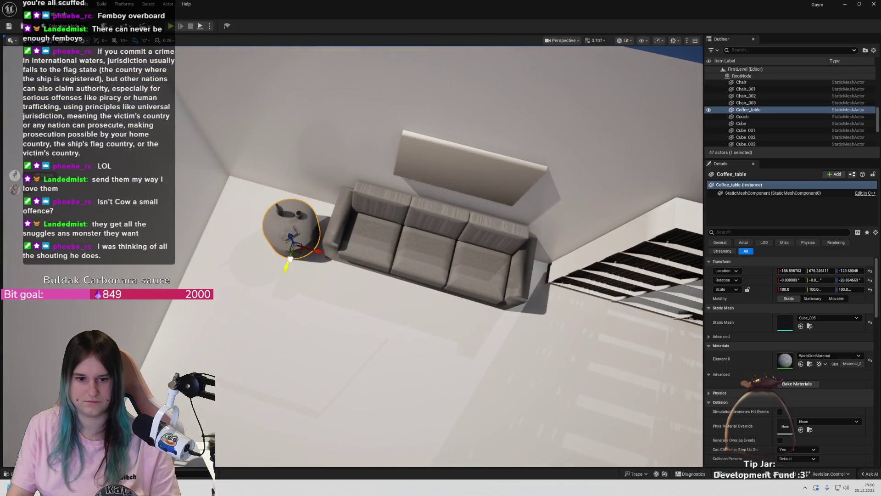
scroll(353, 256, down, 6)
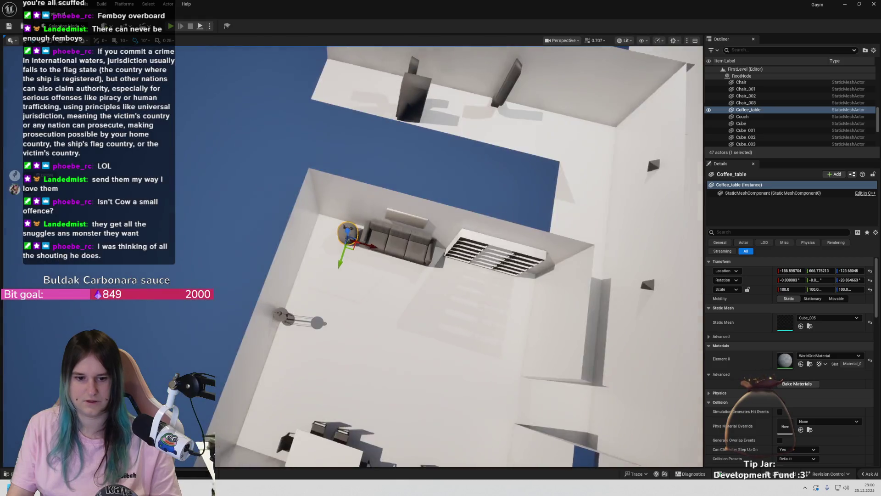
Clear the selection and start a first-person Play In Editor session with Alt+P
drag(353, 256, 353, 256)
drag(441, 346, 441, 346)
key(Escape)
key(alt+p)
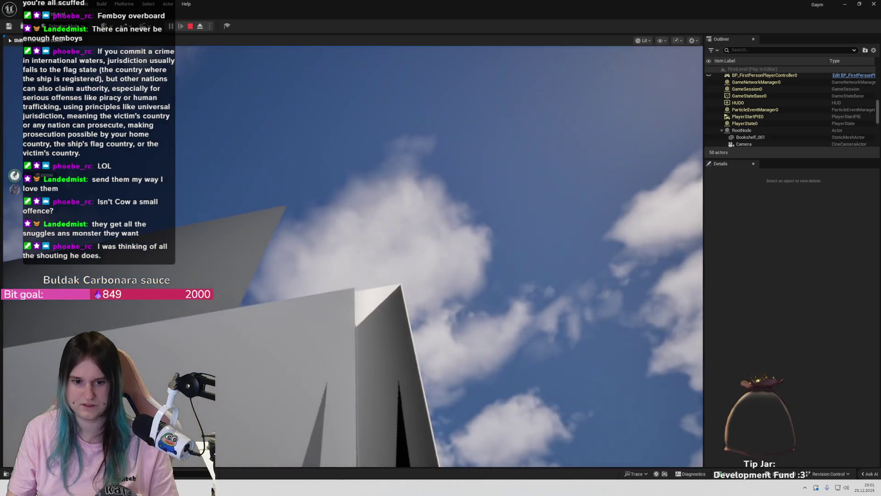
End the Play In Editor session with Esc and return to the editor
key(Escape)
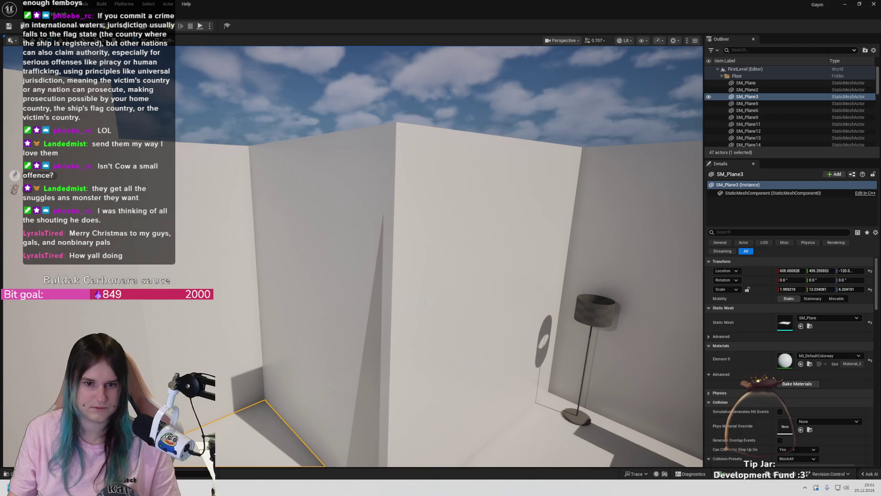
click(317, 238)
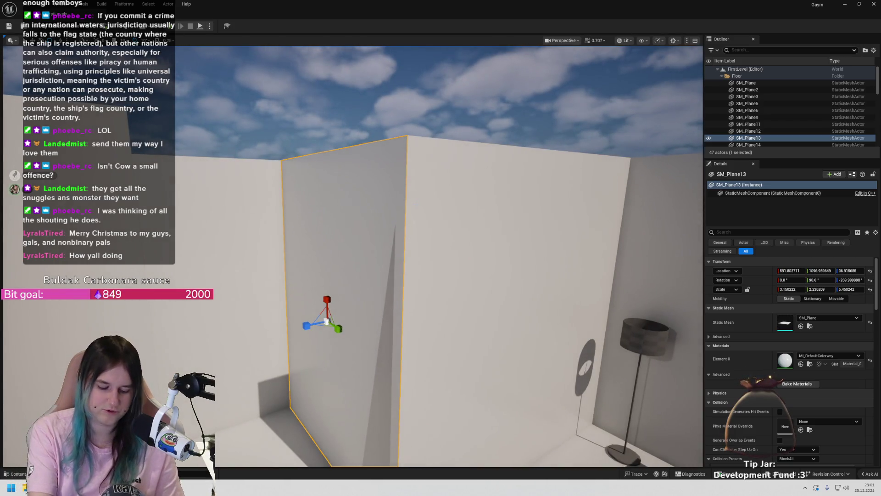
key(alt+p)
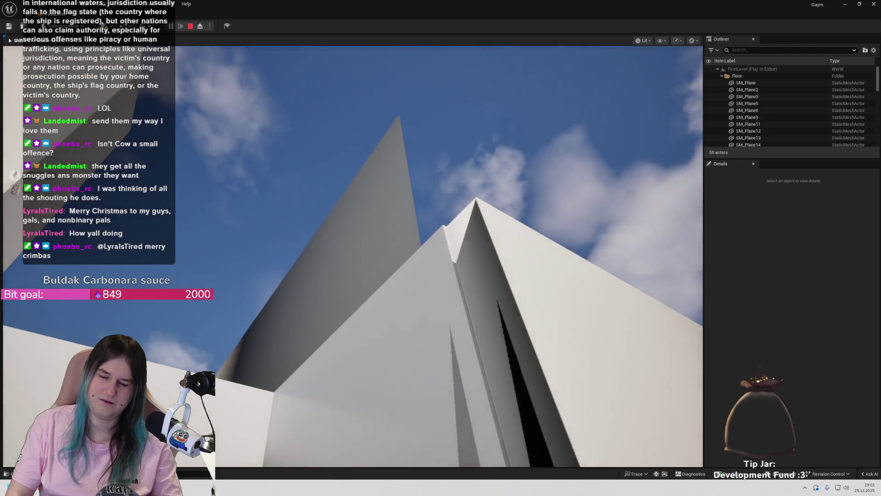
key(Escape)
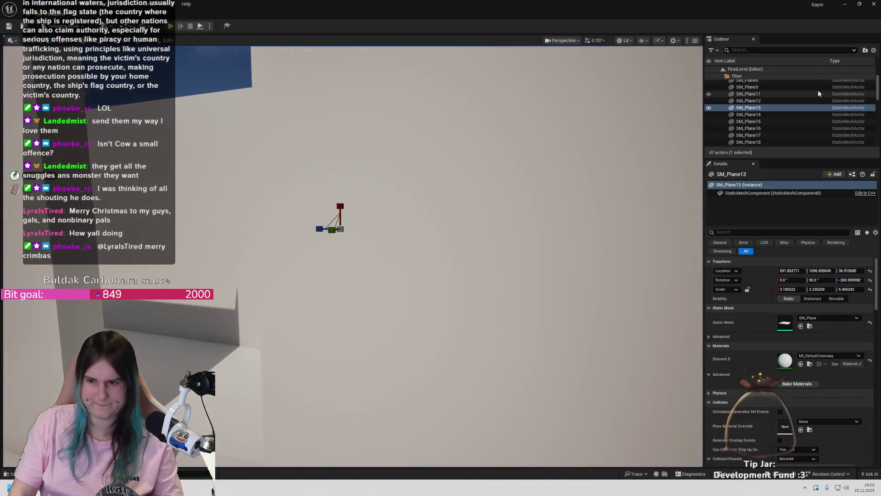
key(s)
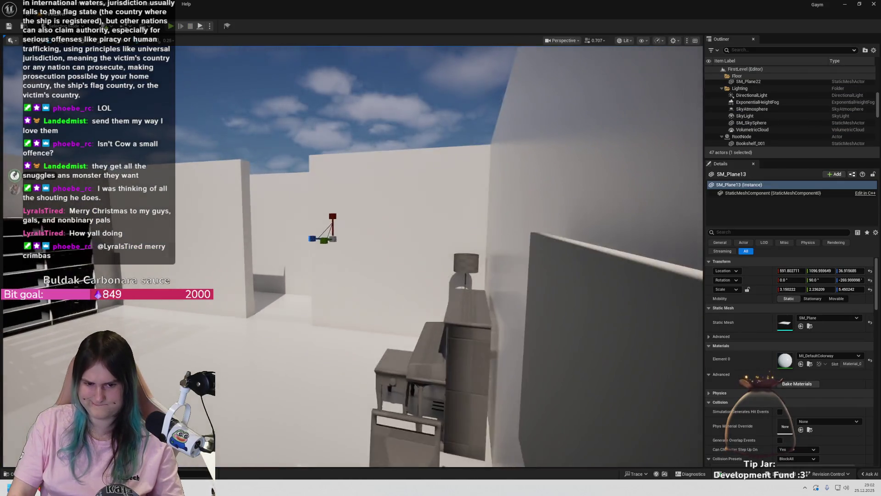
key(w)
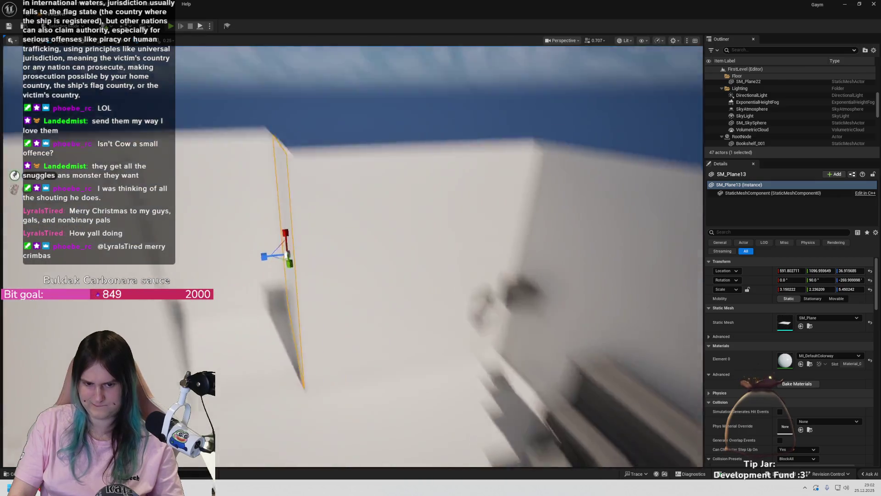
key(w)
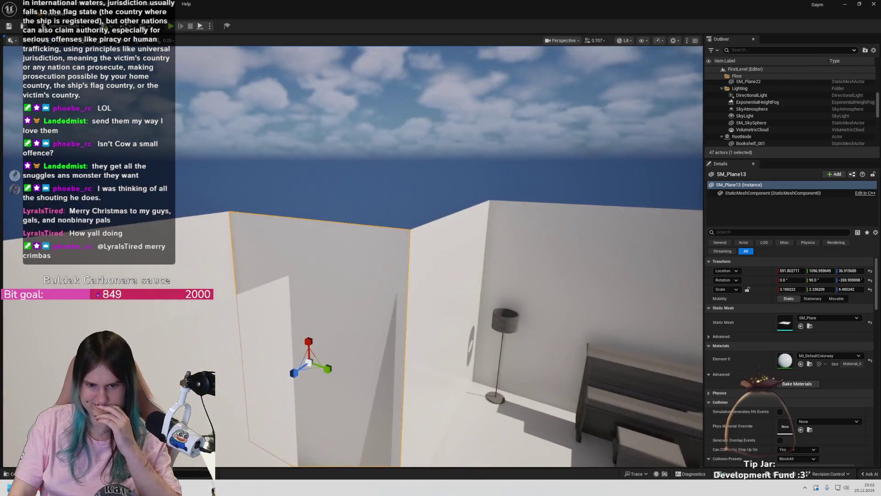
key(s)
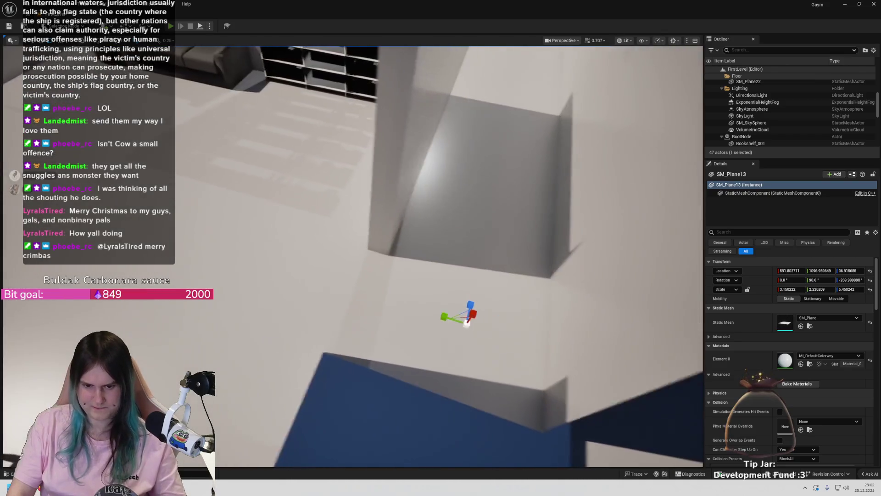
key(w)
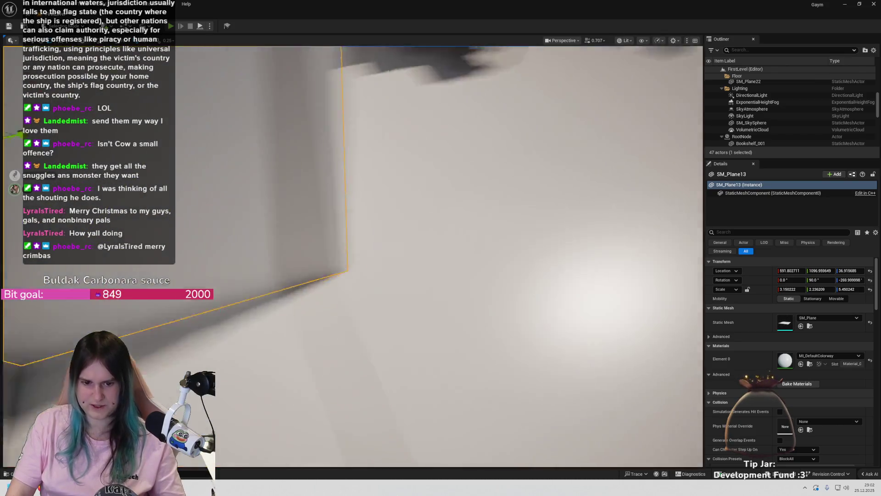
key(s)
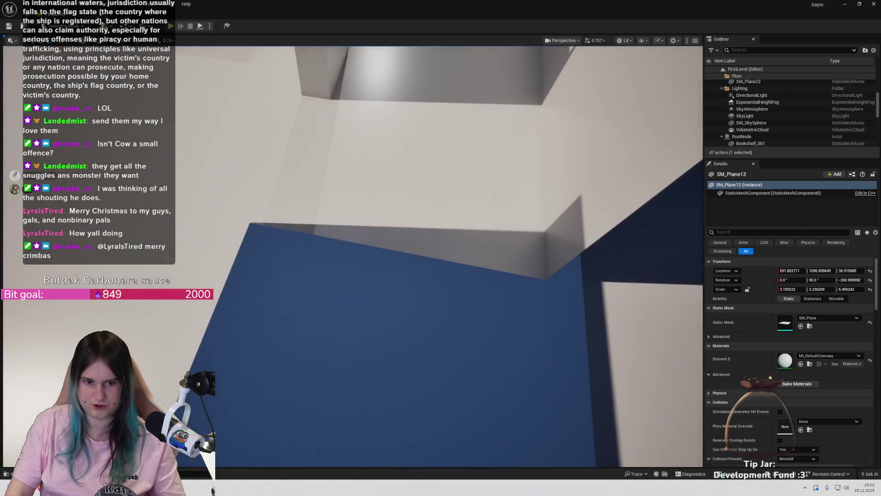
key(s)
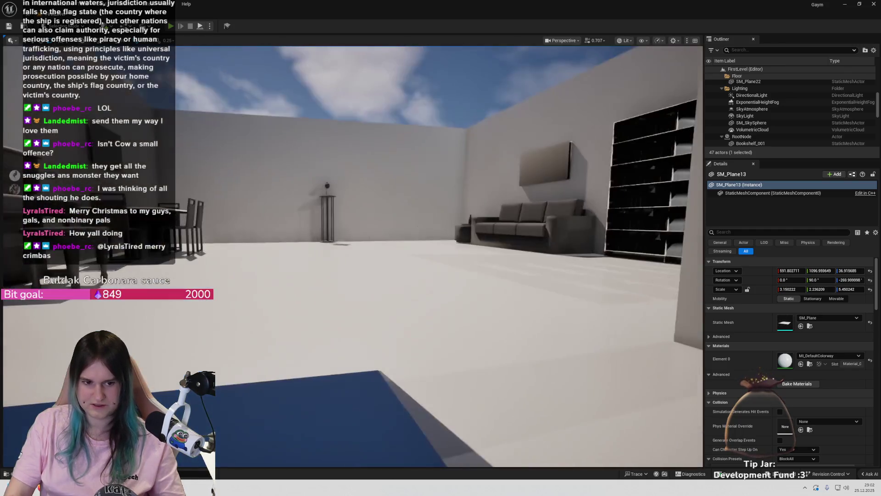
key(w)
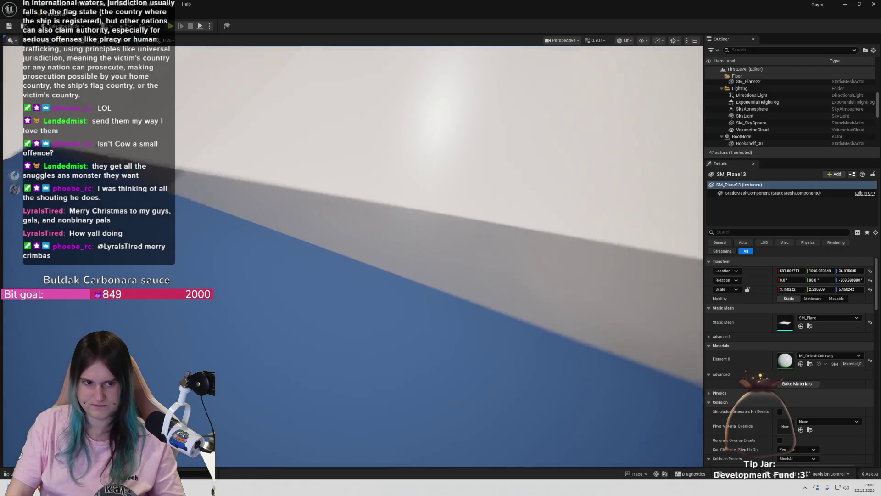
key(s)
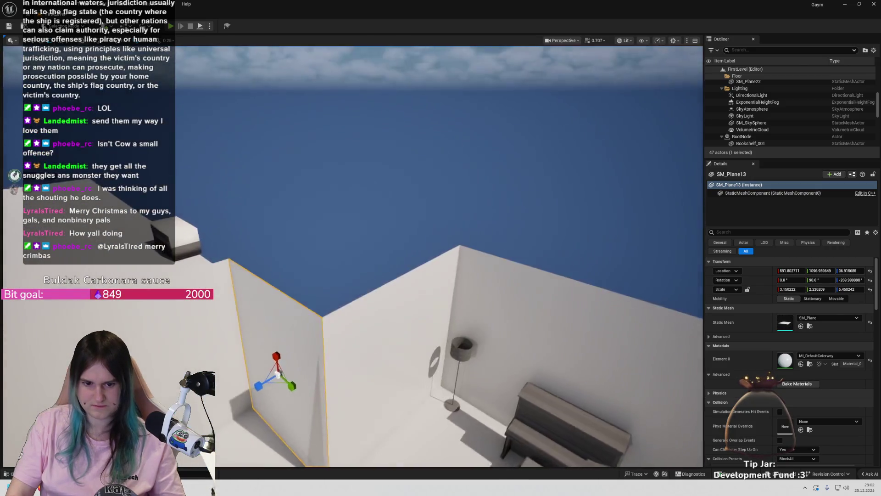
key(w)
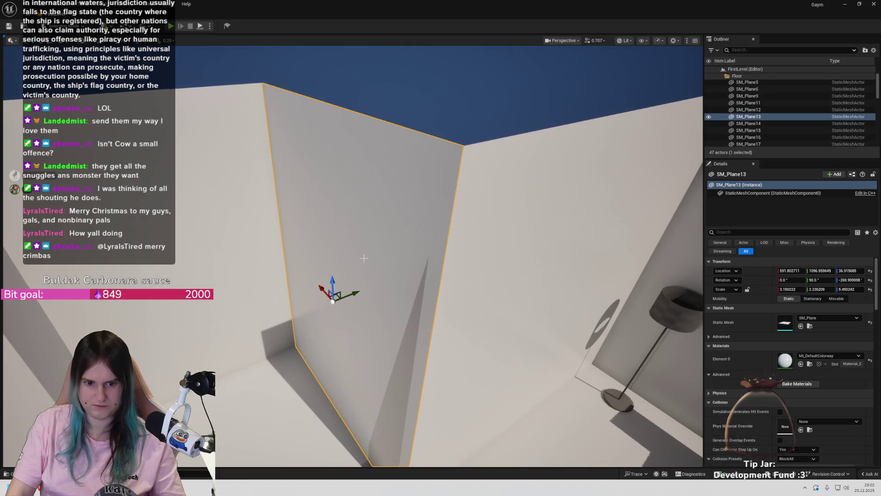
drag(344, 294, 396, 282)
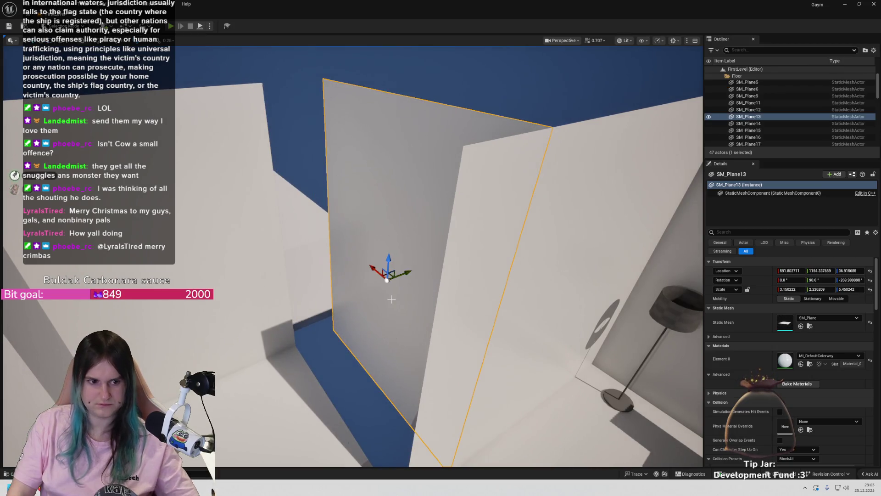
key(ctrl+z)
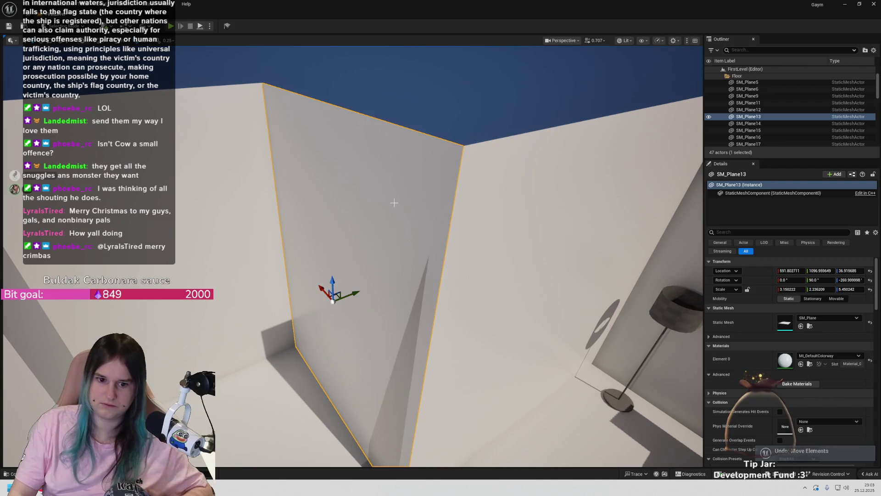
drag(375, 288, 372, 377)
mouse_move(363, 282)
mouse_down()
mouse_move(307, 292)
mouse_move(321, 289)
mouse_move(346, 321)
mouse_move(321, 330)
mouse_move(321, 376)
mouse_move(349, 321)
mouse_up()
drag(343, 183, 303, 166)
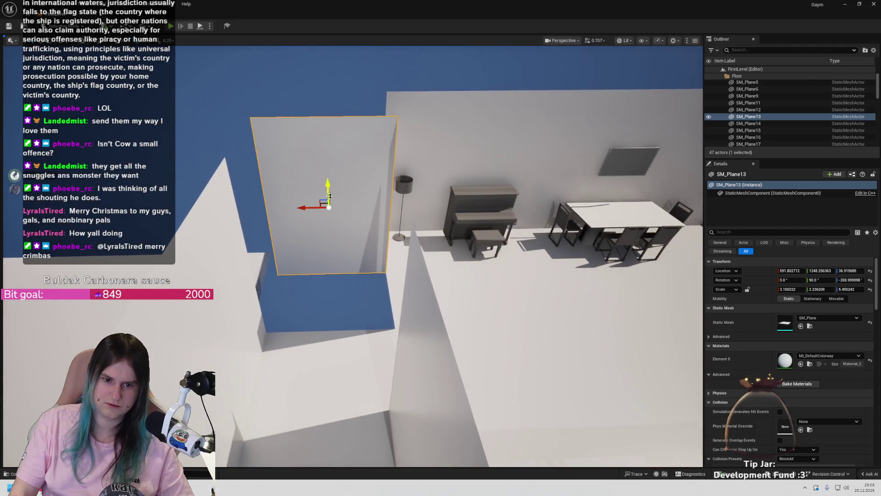
drag(331, 191, 342, 142)
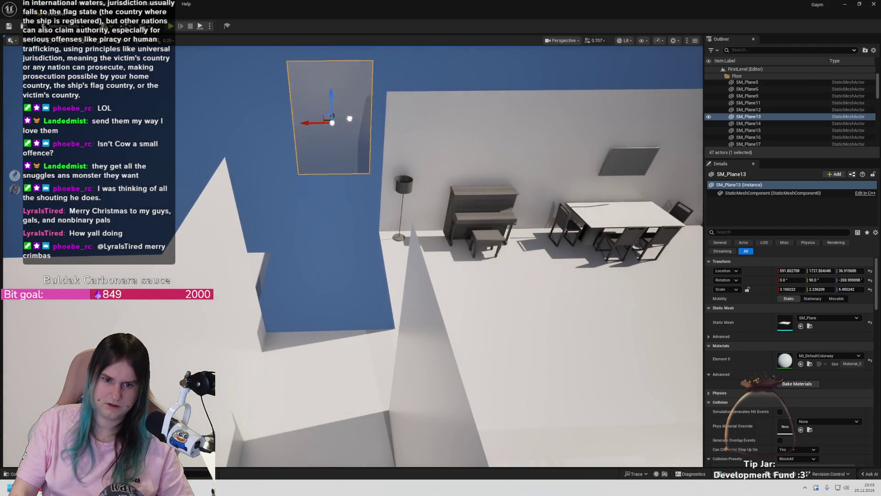
key(ctrl+z)
key(ctrl+z)
mouse_move(432, 248)
mouse_down()
mouse_move(477, 257)
mouse_move(414, 356)
mouse_move(394, 367)
mouse_move(413, 339)
mouse_move(380, 317)
mouse_move(418, 271)
mouse_up()
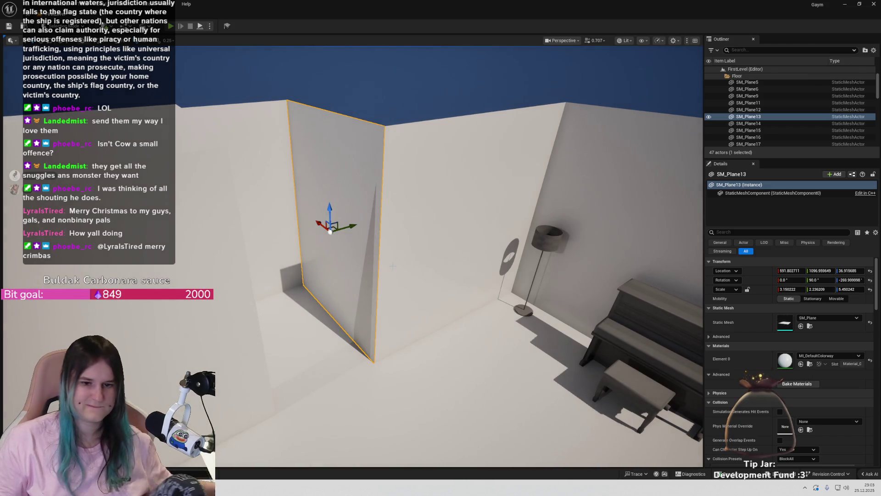
scroll(817, 100, down, 10)
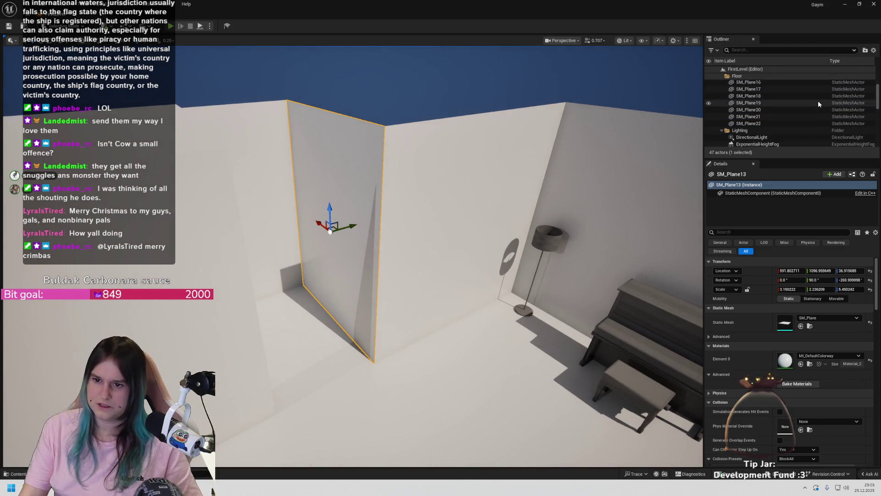
Toggle RootNode visibility off and on, delete the Rooms mesh, and start a test play
scroll(764, 112, down, 1)
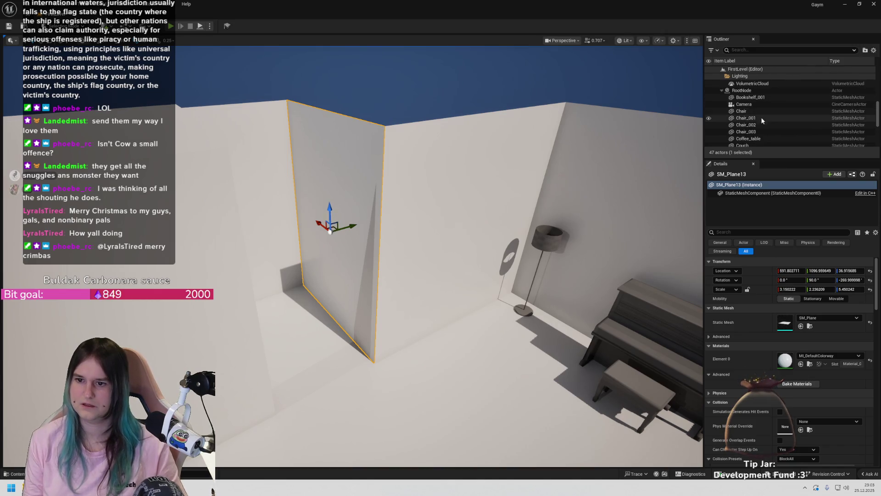
click(708, 92)
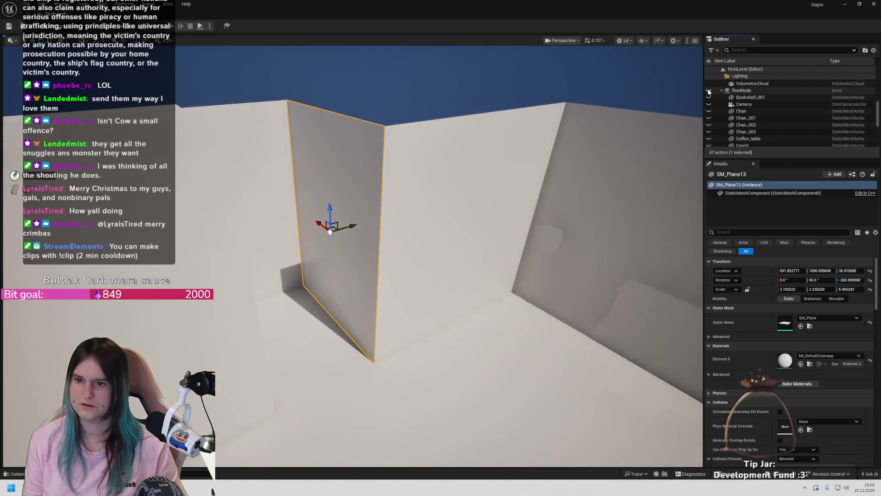
click(709, 92)
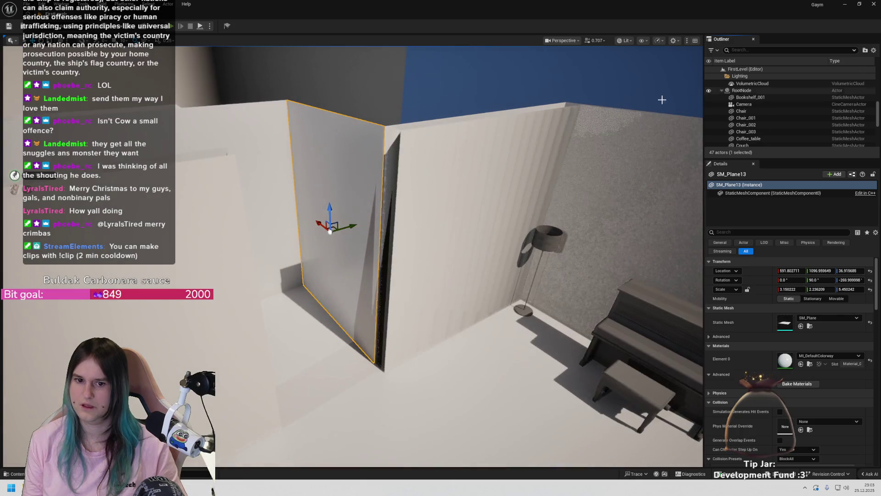
click(459, 206)
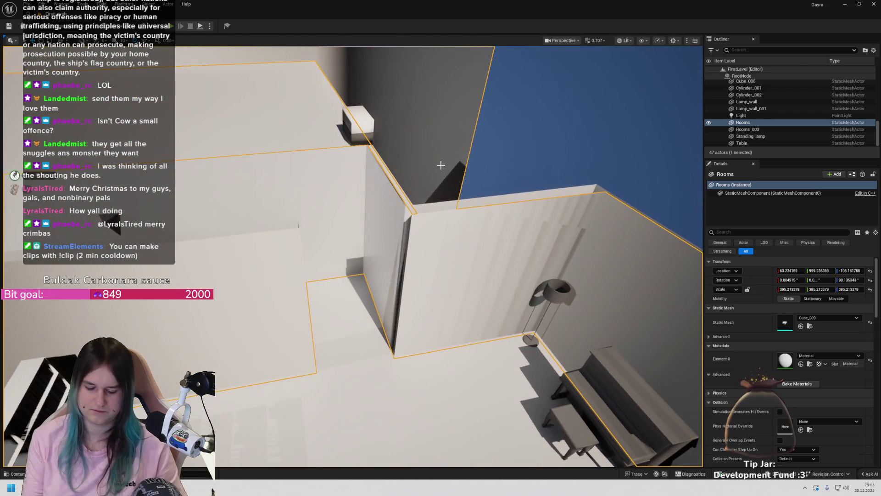
key(Delete)
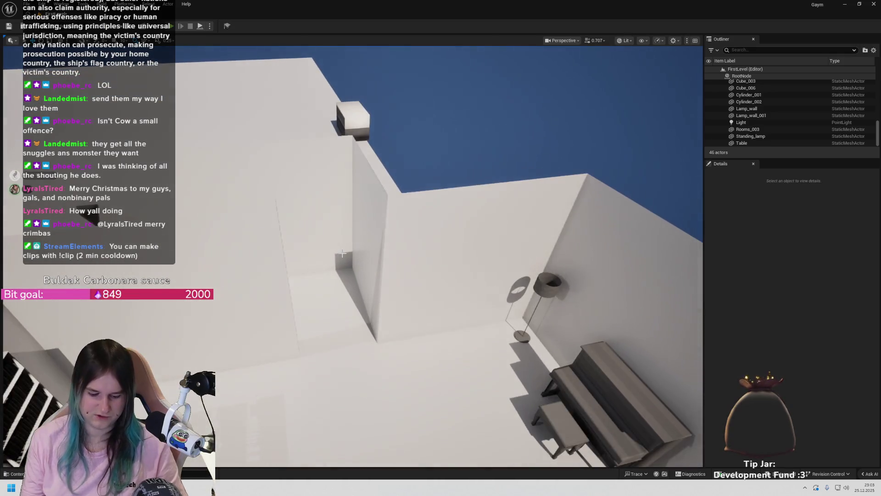
key(alt+p)
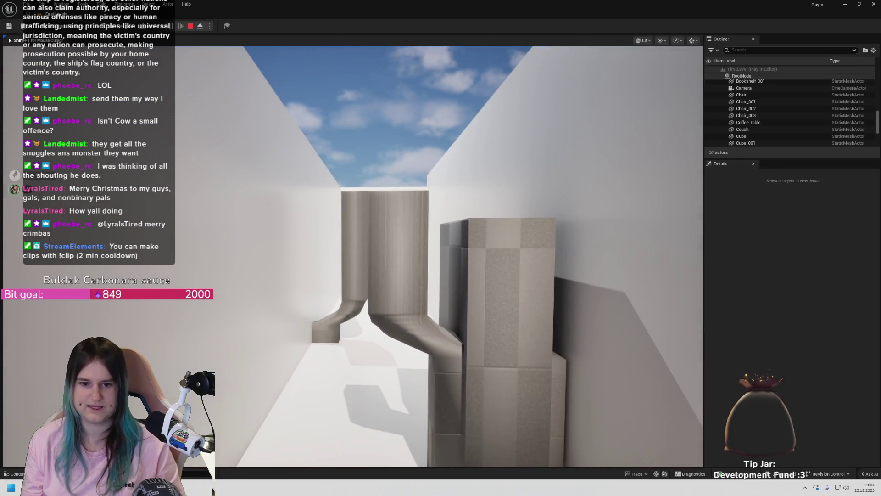
key(Escape)
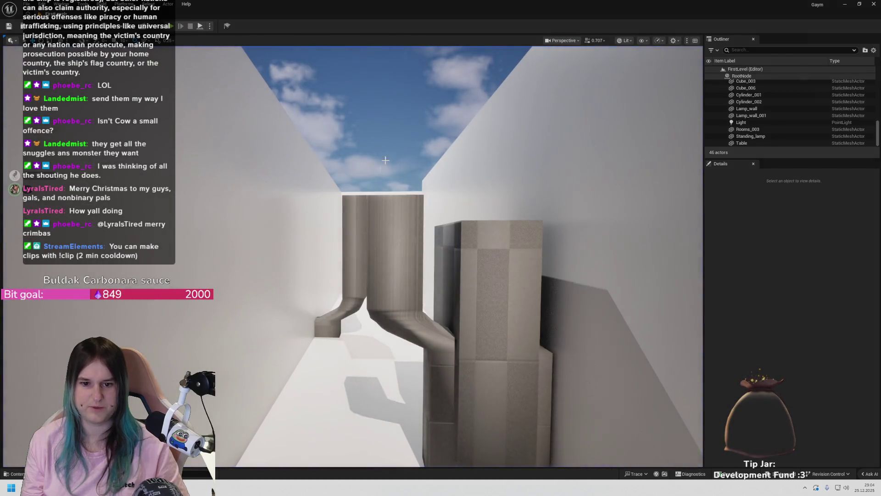
Pick then deselect SM_Plane14, and Ctrl-select SM_Plane12 with another wall plane down the corridor
click(367, 193)
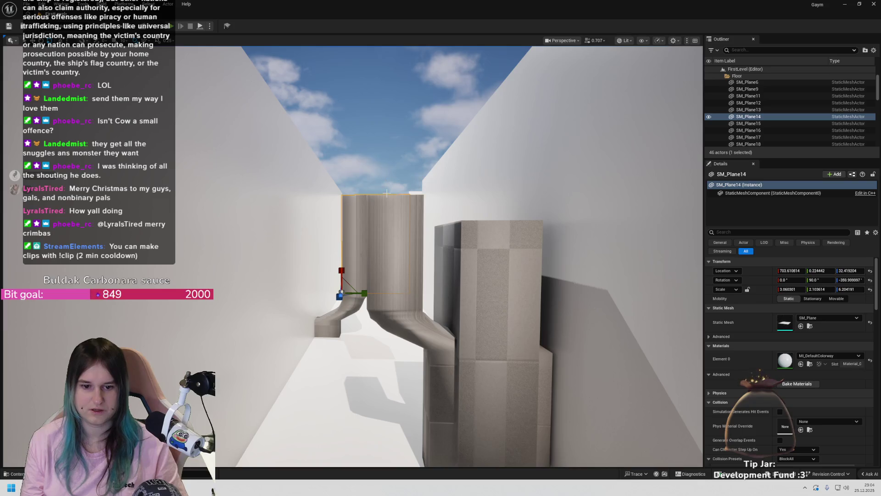
click(396, 164)
drag(362, 245, 320, 243)
ctrl+click(413, 246)
drag(413, 246, 413, 246)
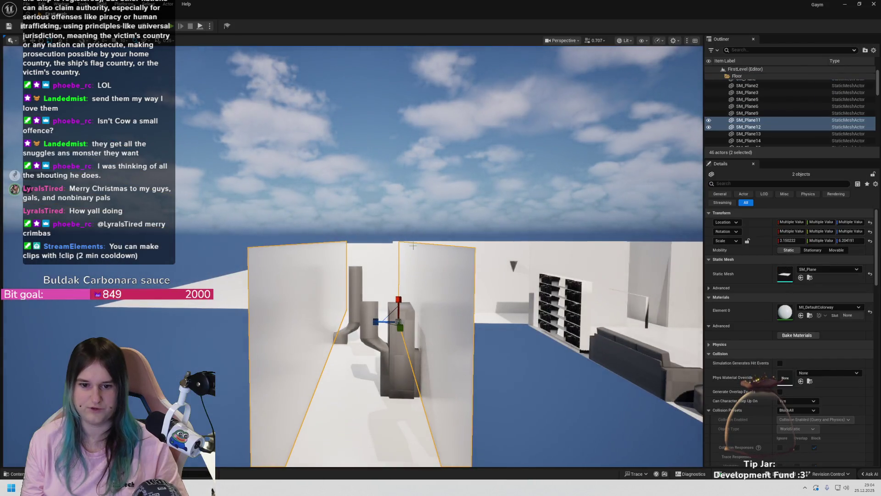
ctrl+click(654, 262)
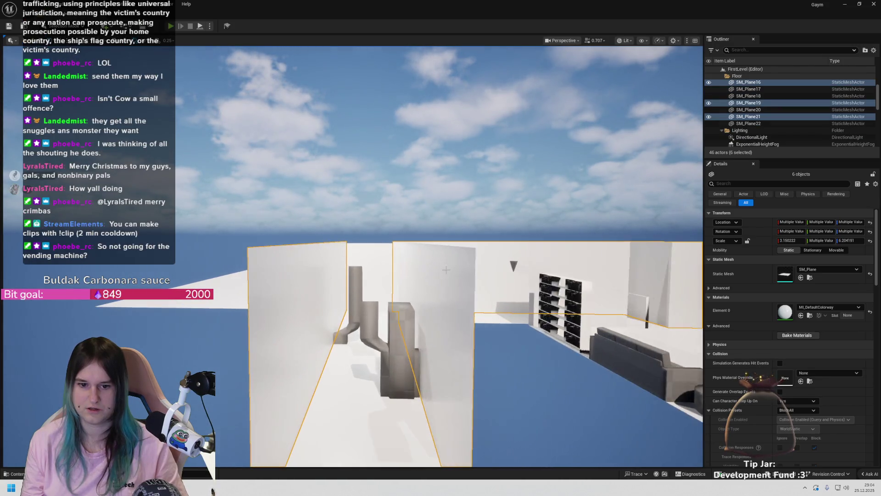
scroll(446, 269, up, 2)
scroll(652, 306, down, 5)
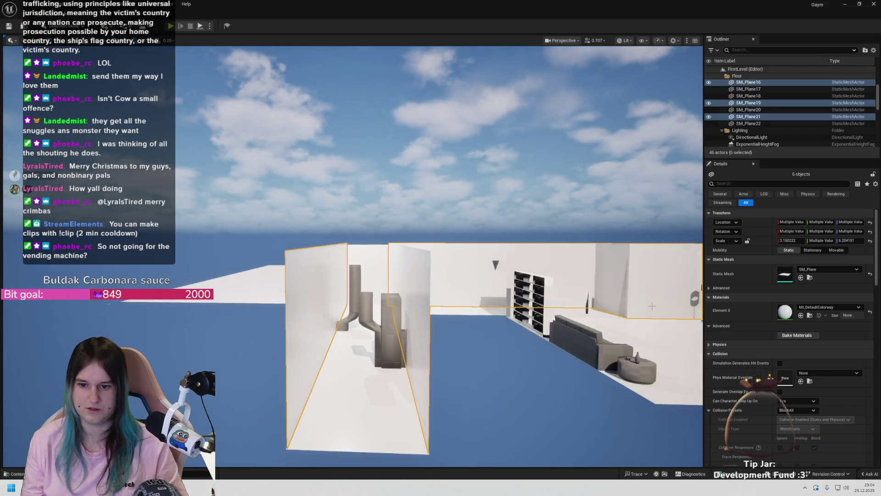
scroll(652, 306, down, 3)
scroll(660, 307, down, 5)
scroll(678, 283, down, 2)
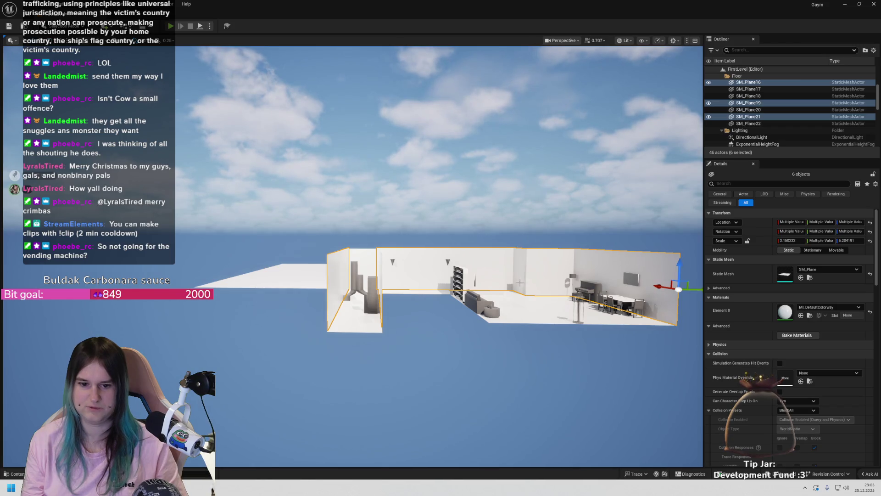
key(d)
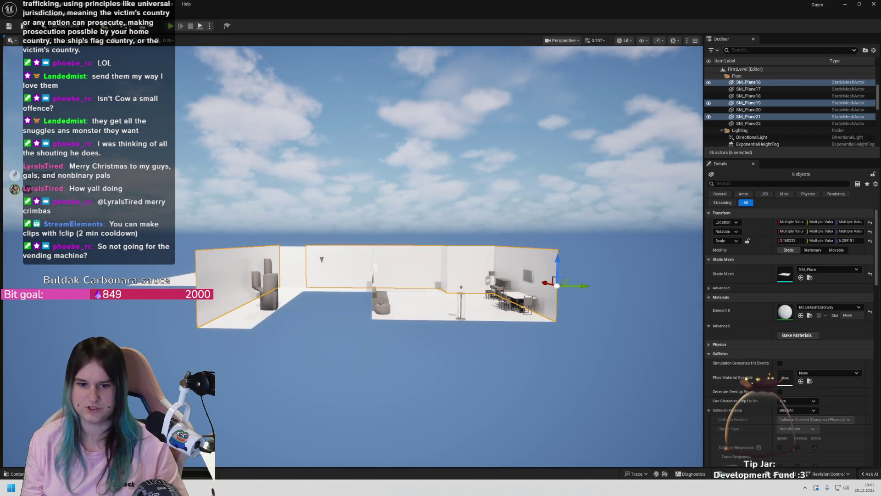
key(a)
key(d)
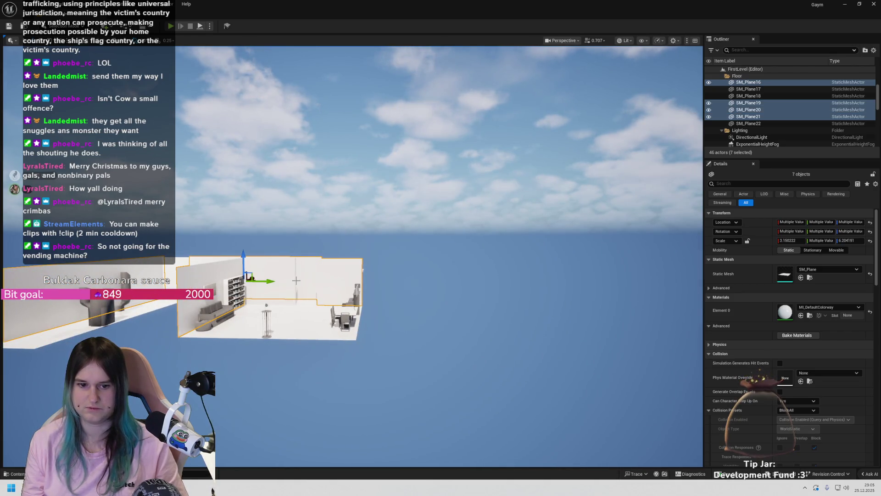
key(a)
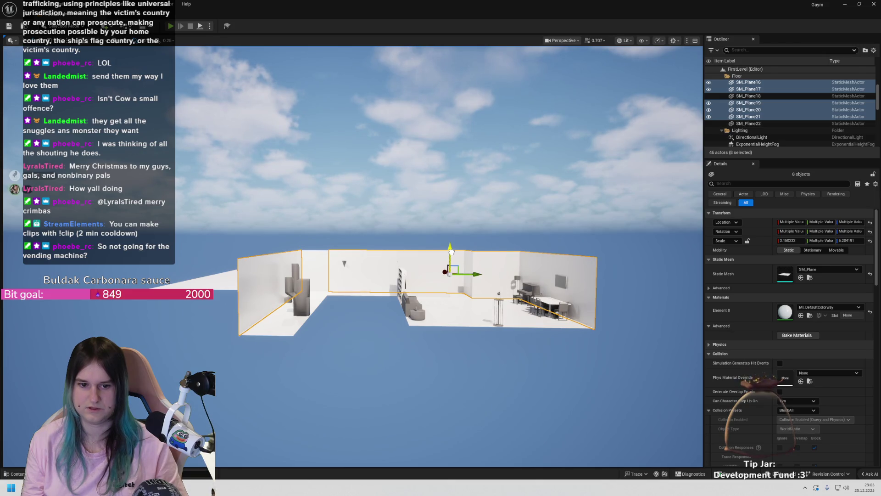
key(w)
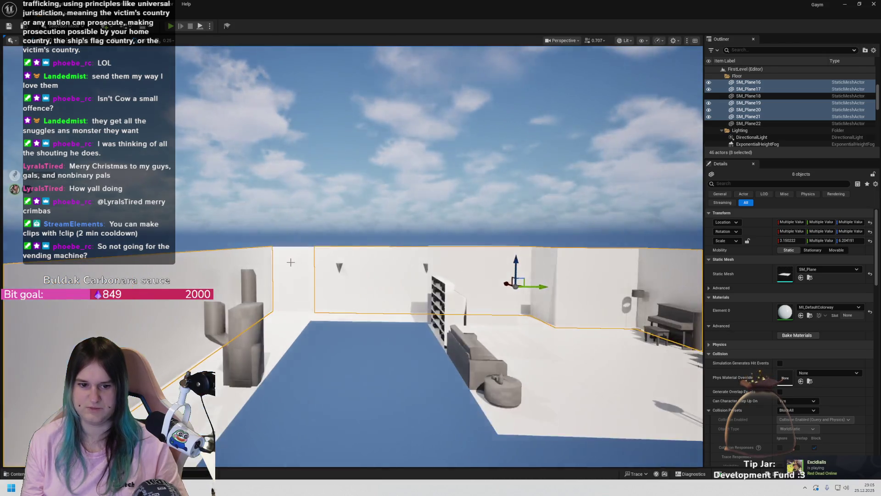
key(w)
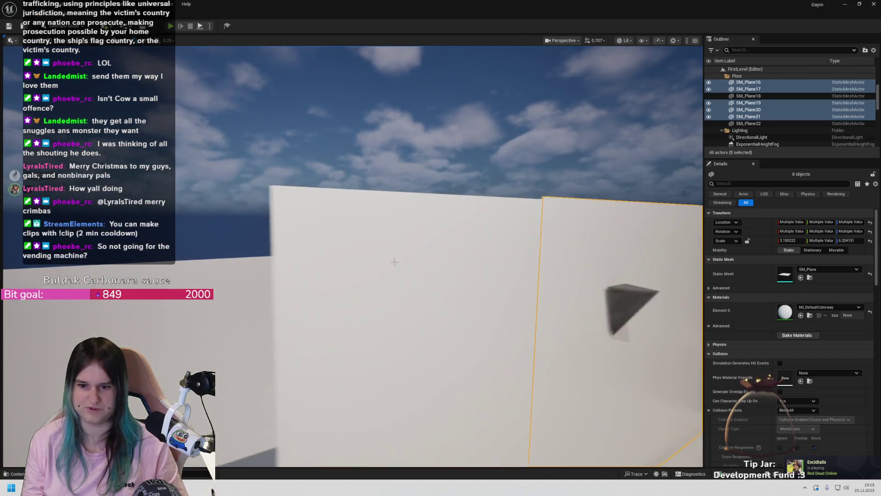
Look over the wall planes, including SM_Plane14, and rise above the level for an overview
right_click(404, 264)
click(593, 126)
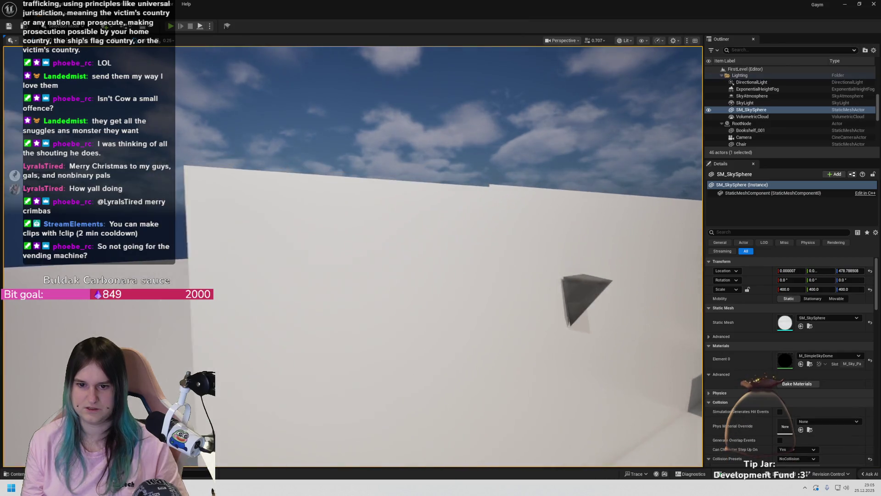
key(s)
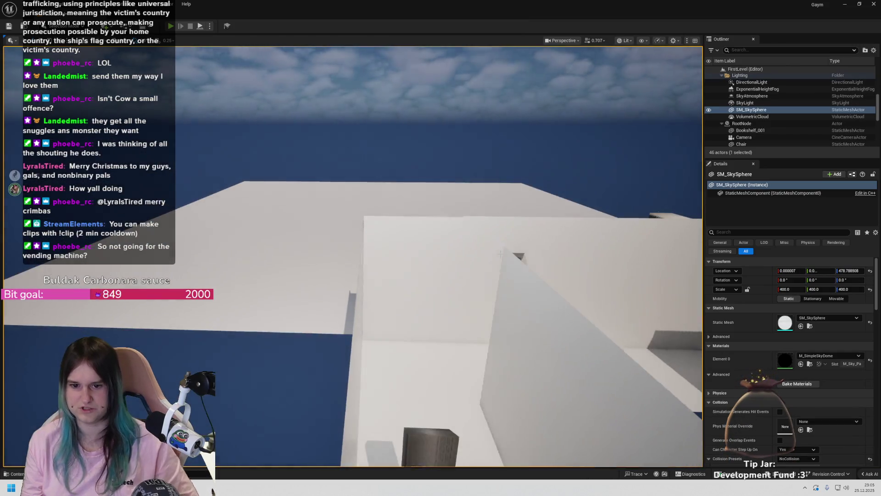
click(480, 264)
drag(480, 263, 352, 276)
click(271, 250)
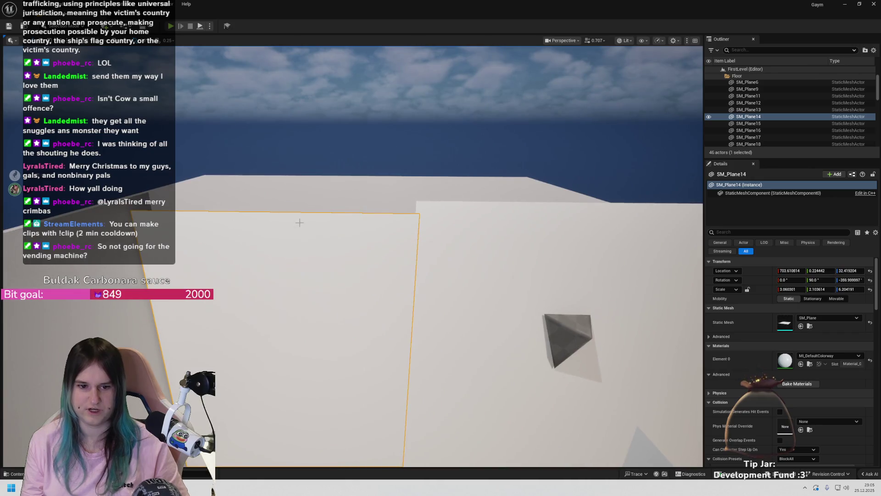
key(s)
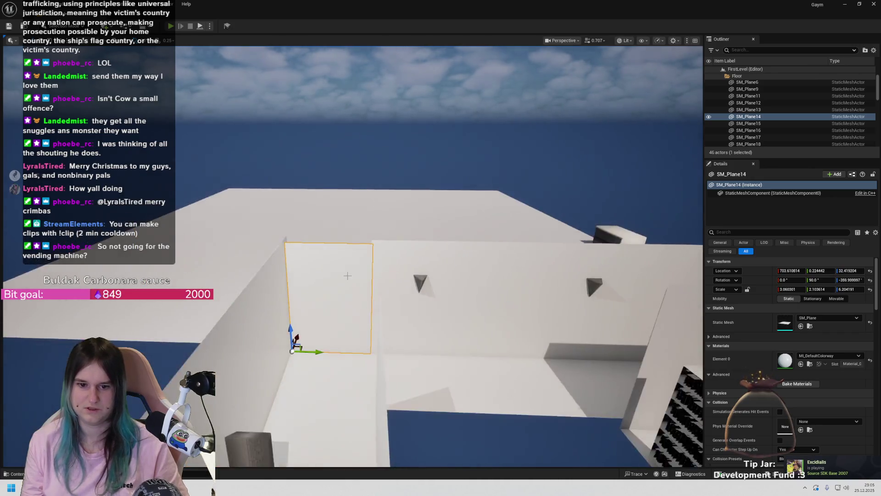
drag(366, 284, 366, 302)
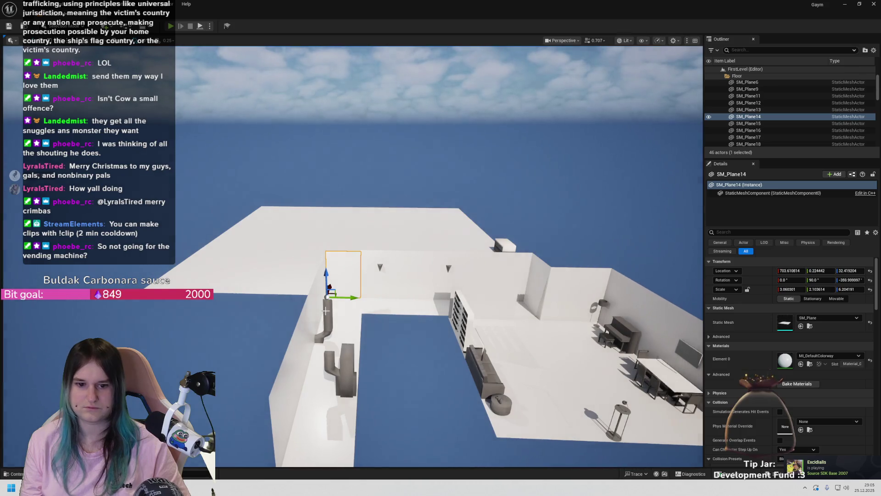
Fly through the white hallway, past the column and bookshelf wall, toward the Cube
scroll(326, 311, up, 3)
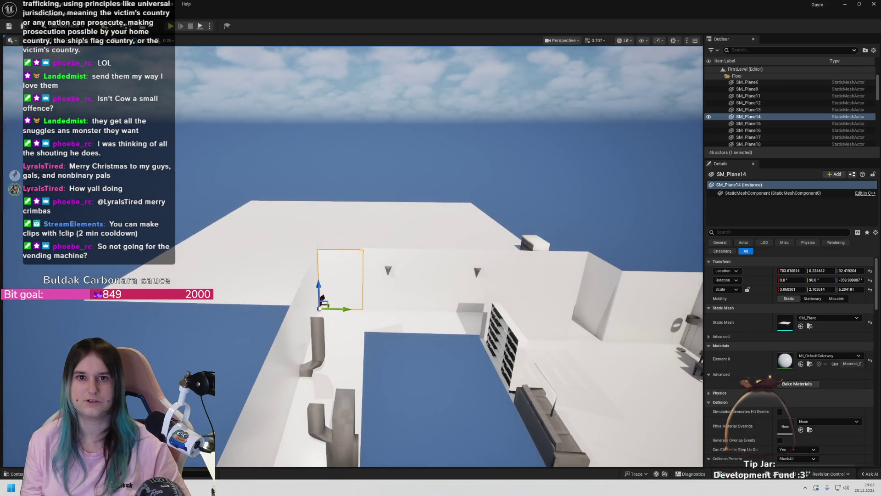
key(w)
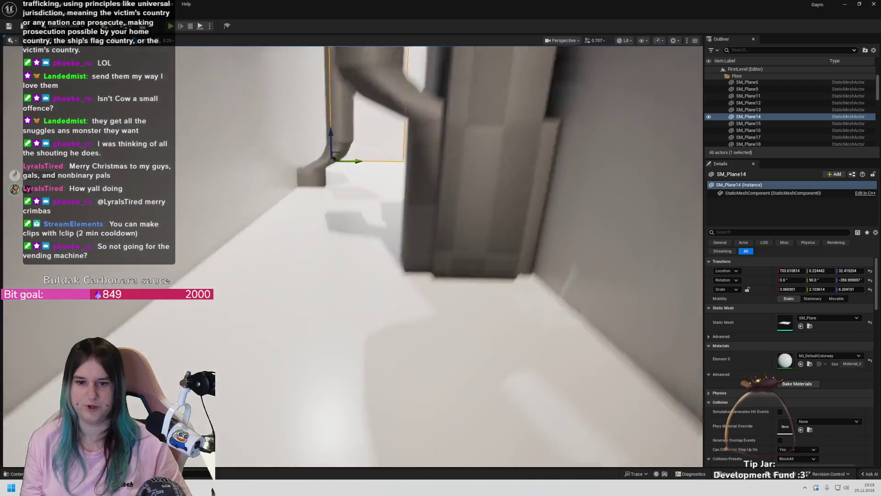
key(w)
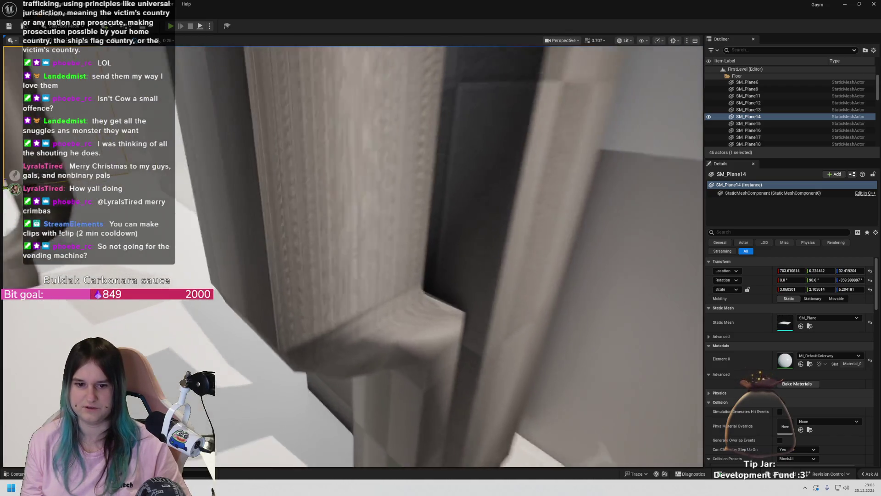
key(s)
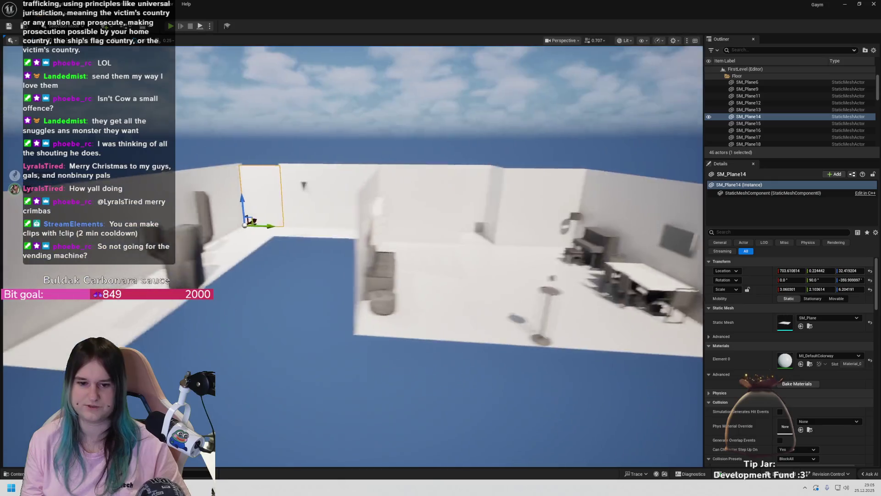
key(w)
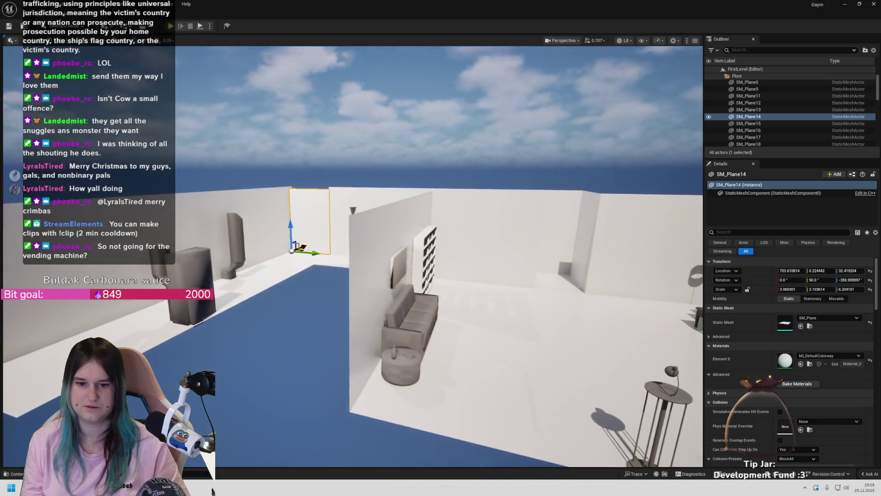
key(w)
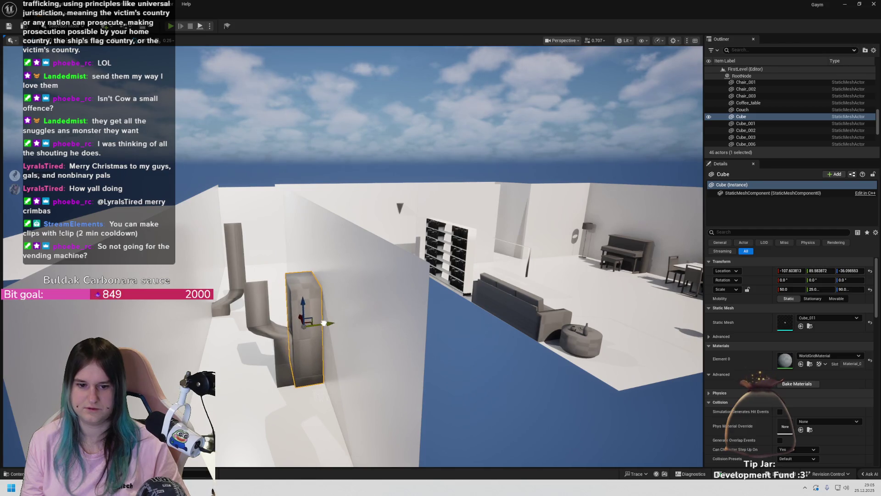
key(w)
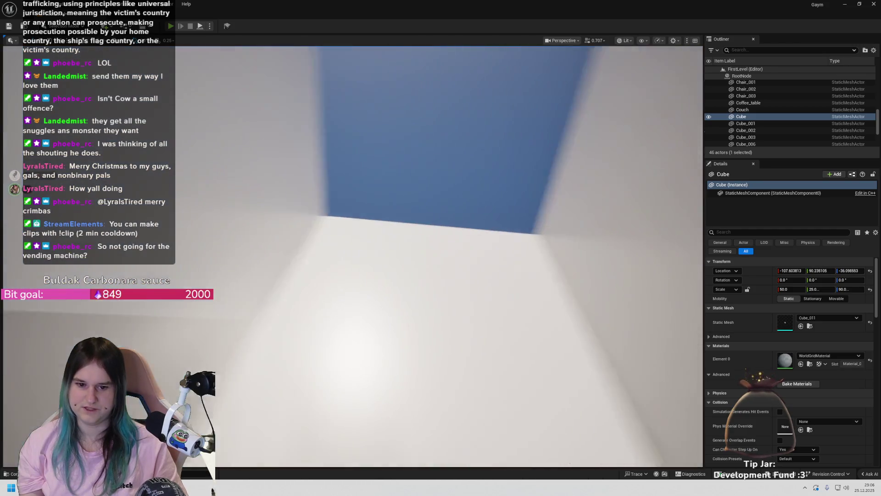
key(s)
key(s)
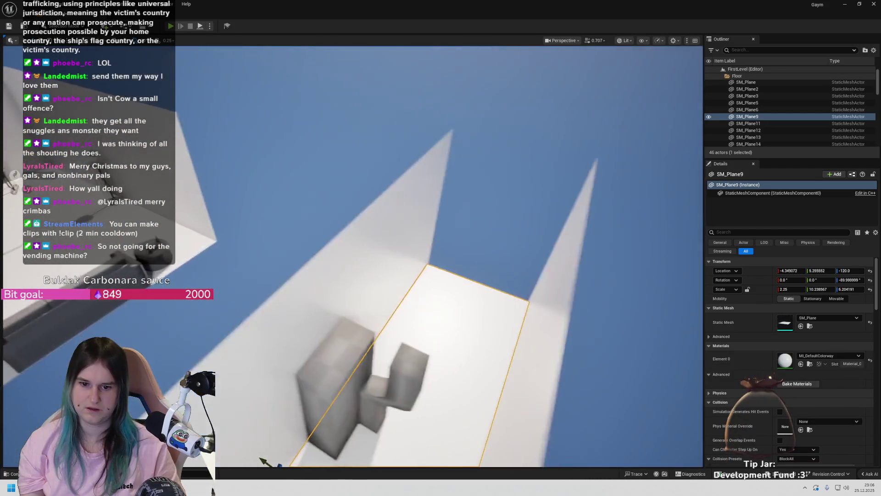
Select corridor wall SM_Plane12, drag it sideways and upward, then undo the move
click(382, 266)
key(f)
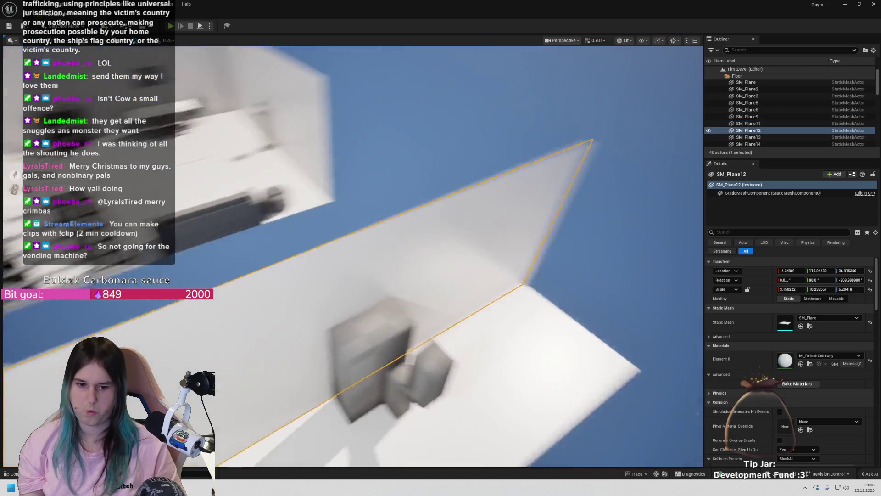
key(s)
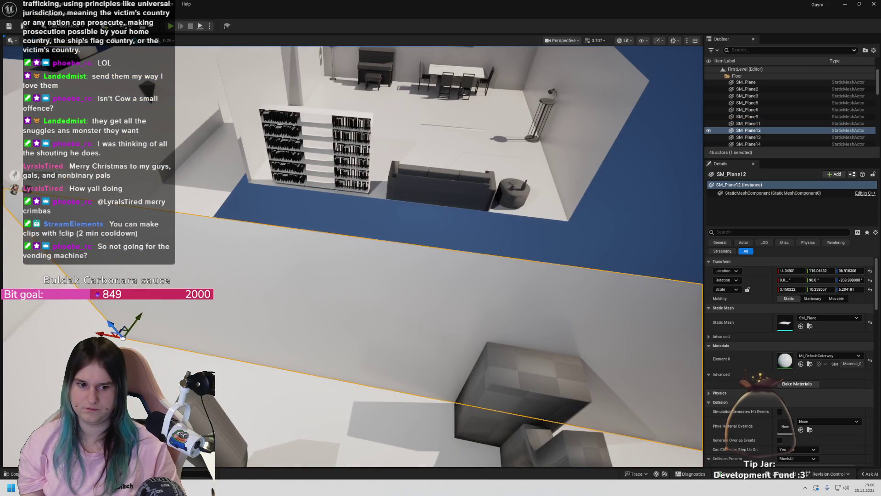
key(s)
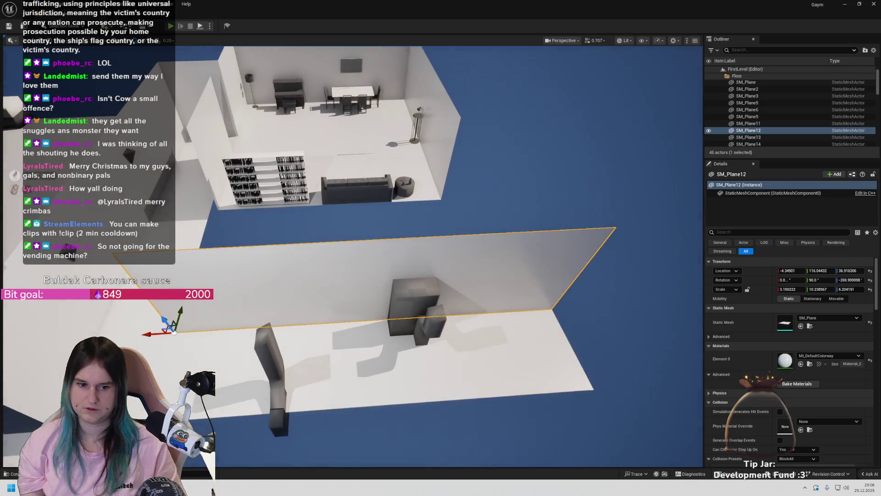
mouse_move(163, 332)
mouse_down()
mouse_move(149, 334)
mouse_move(549, 312)
mouse_up()
key(ctrl+z)
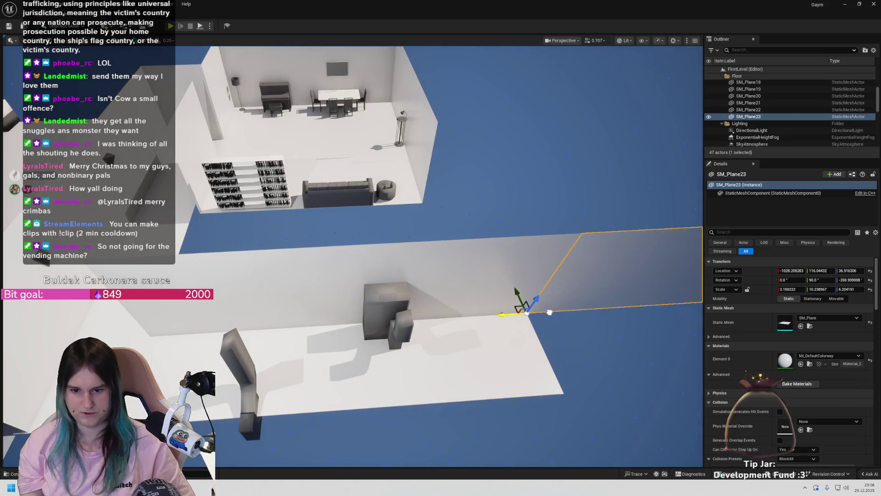
Rotate the SM_Plane23 copy 90° across the corridor, shorten it to Y scale 2.341024, then play-test
drag(526, 343, 498, 301)
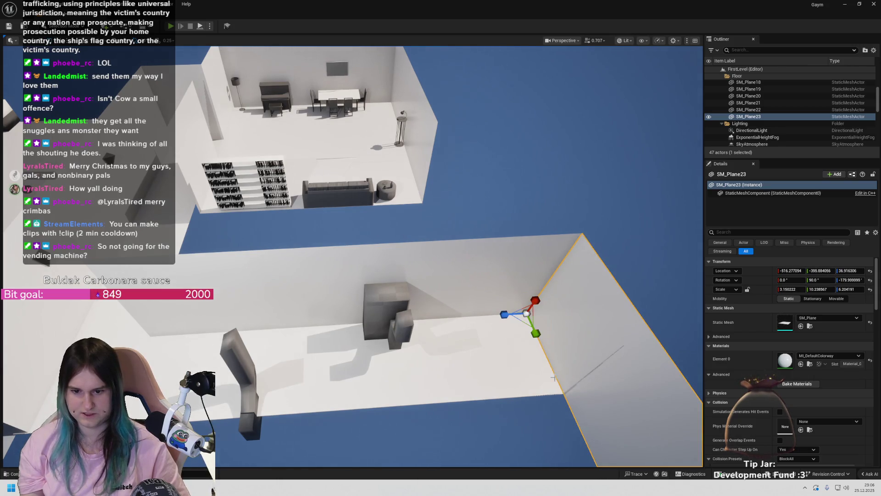
drag(535, 333, 523, 319)
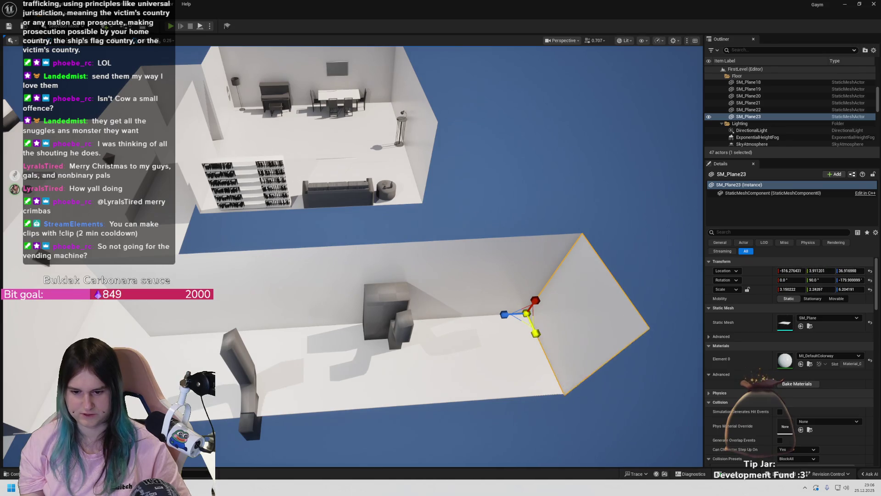
mouse_move(536, 355)
mouse_down()
mouse_move(523, 284)
mouse_move(476, 402)
mouse_up()
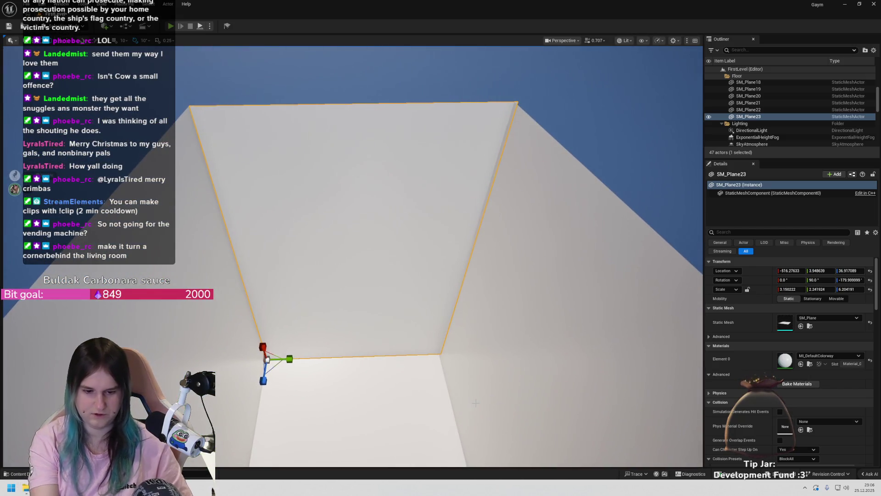
key(alt+p)
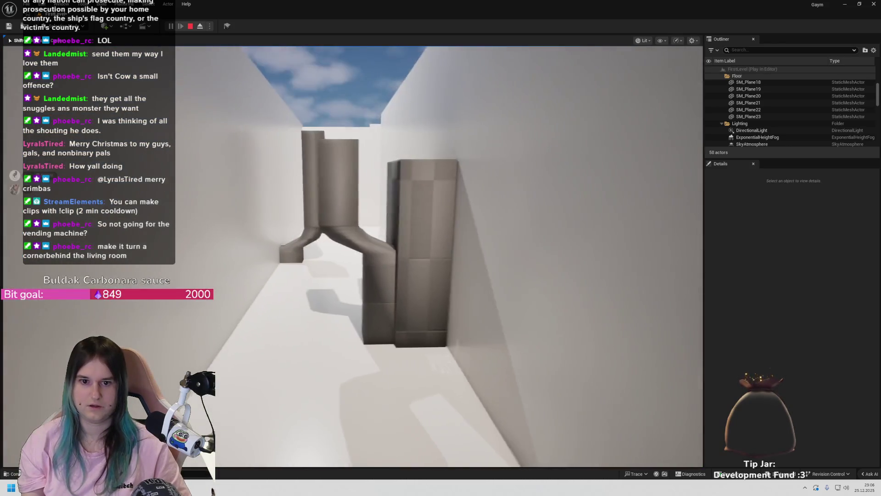
Walk down the corridor in the playtest, then exit back to the editor with Esc
key(w)
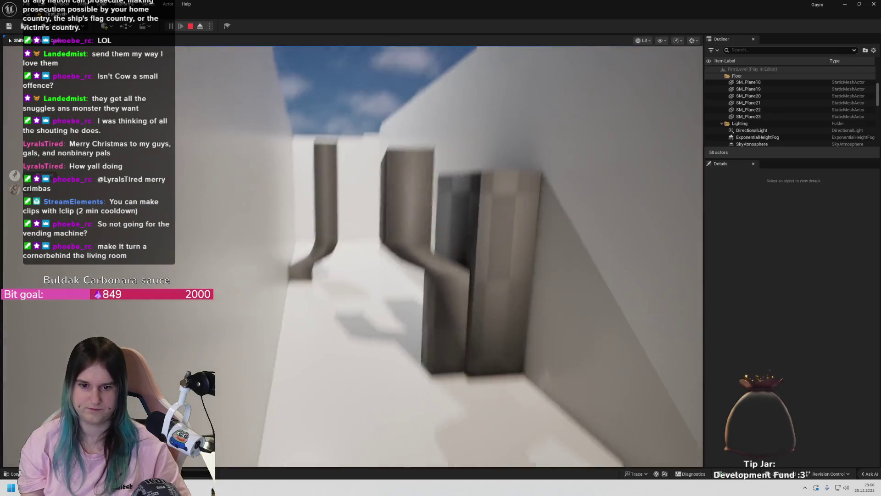
key(w)
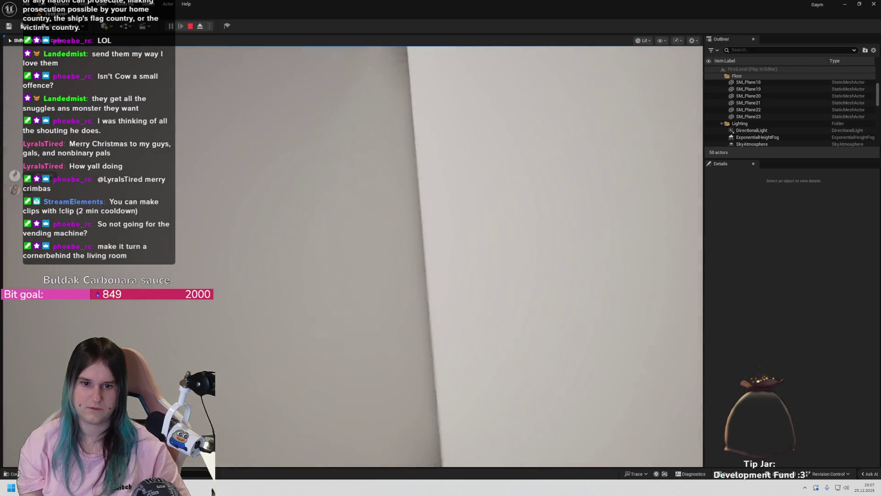
key(Escape)
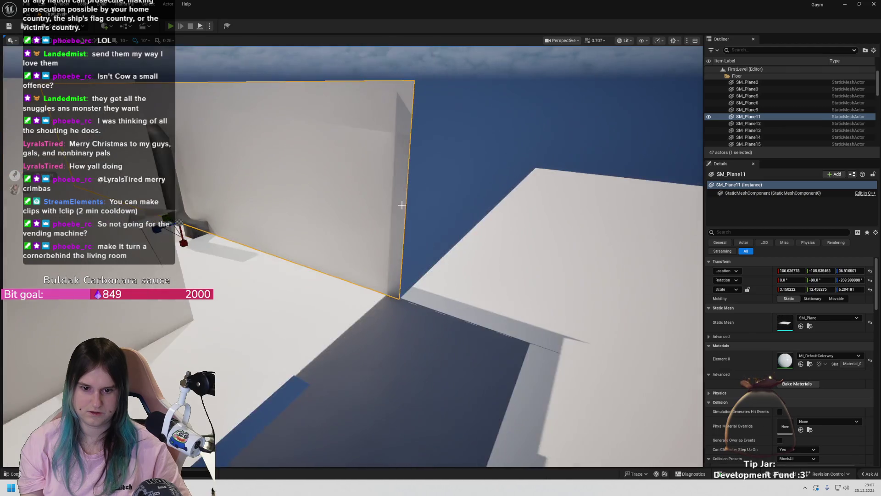
Duplicate SM_Plane11 as SM_Plane24, turn it -180° on Z and move it toward the corridor
click(229, 206)
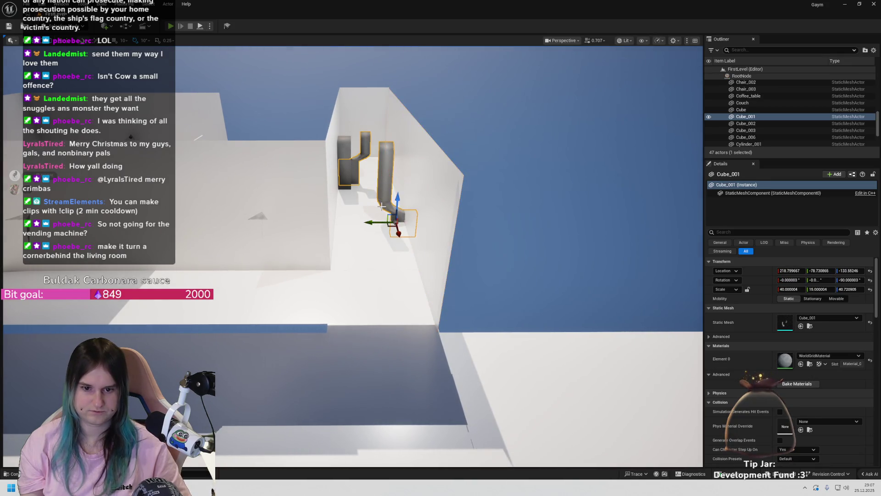
alt+drag(371, 206, 334, 208)
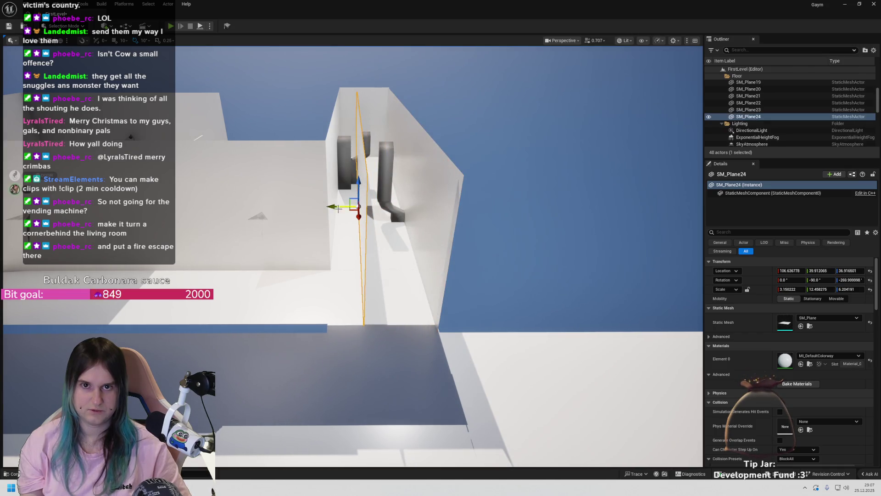
drag(337, 216, 358, 222)
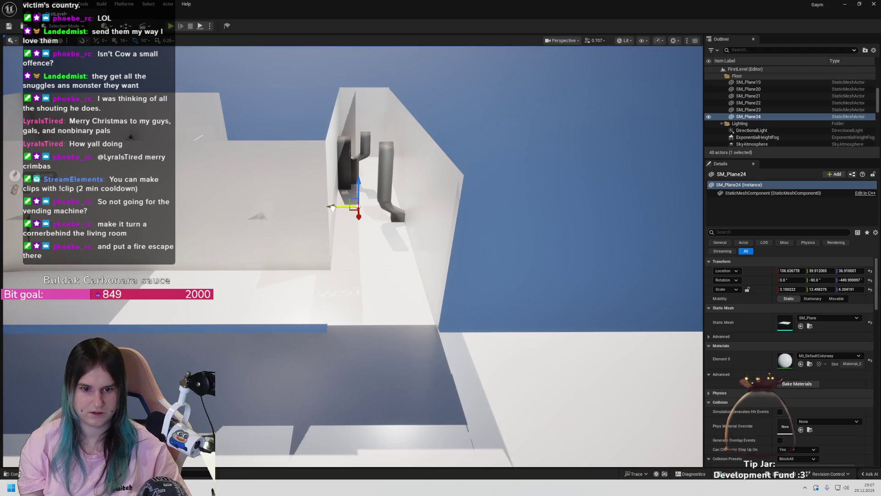
drag(332, 207, 322, 323)
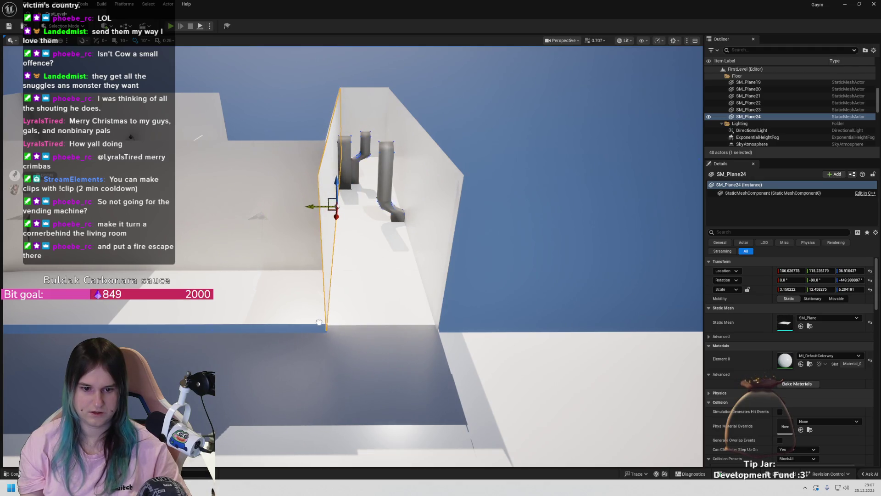
Shrink SM_Plane24 into a thin strip at Y scale 0.249207, then widen it slightly
mouse_move(343, 284)
mouse_down()
mouse_move(330, 191)
mouse_move(353, 196)
mouse_move(399, 174)
mouse_move(488, 265)
mouse_up()
drag(611, 212, 407, 331)
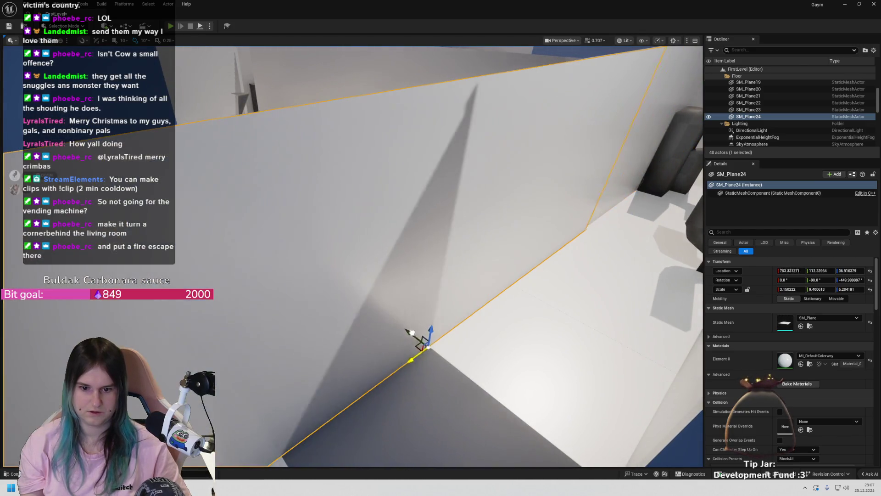
mouse_move(406, 363)
mouse_down()
mouse_move(403, 349)
mouse_move(406, 363)
mouse_move(438, 390)
mouse_up()
drag(417, 329, 414, 328)
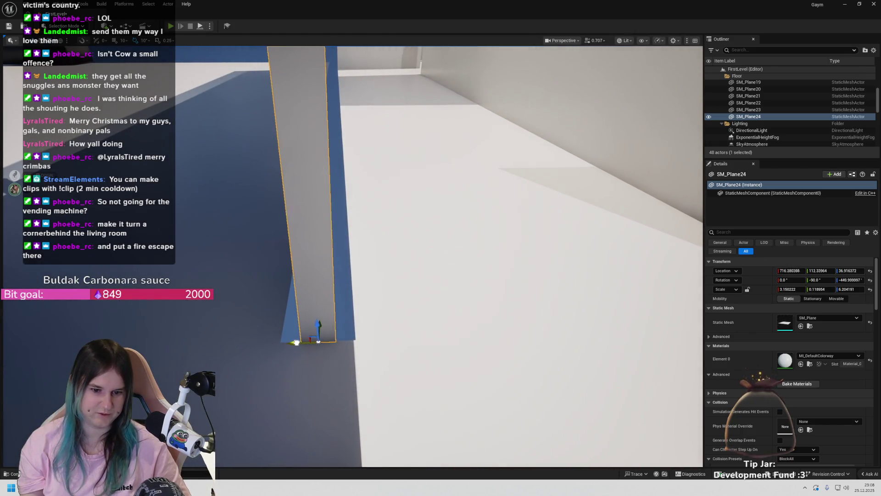
drag(318, 342, 310, 343)
drag(202, 324, 201, 323)
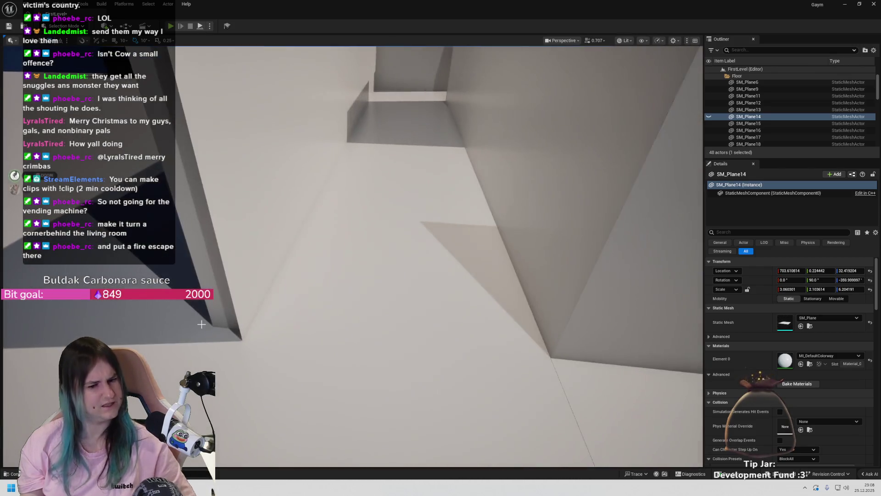
Redo the side wall's hiding, then move SM_Plane24 along Y to line up with the corridor corner
key(ctrl+z)
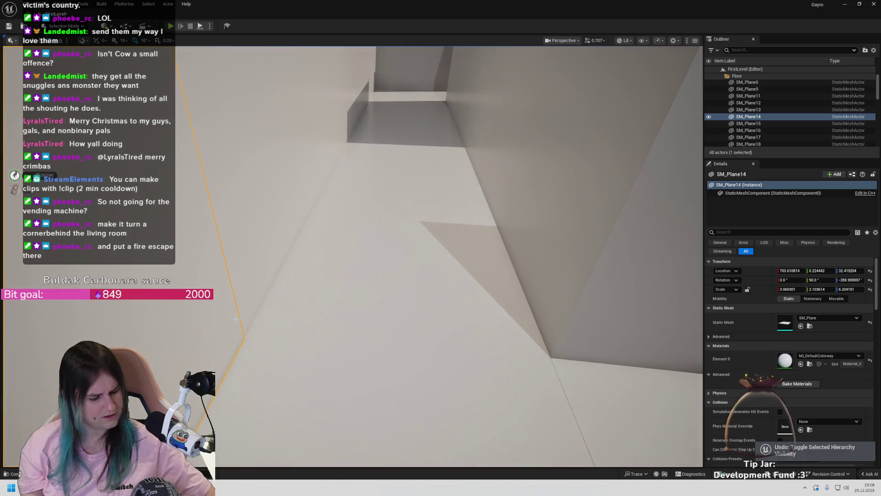
key(ctrl+y)
drag(201, 324, 201, 324)
drag(327, 347, 327, 347)
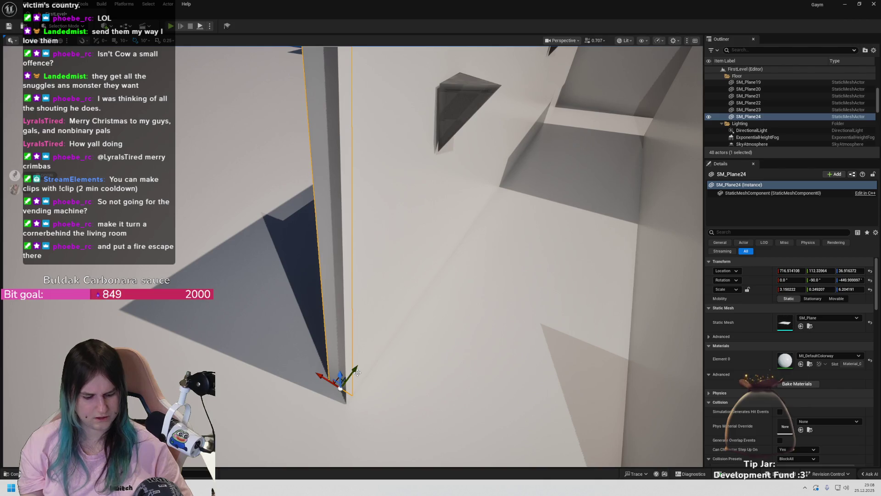
drag(356, 380, 350, 406)
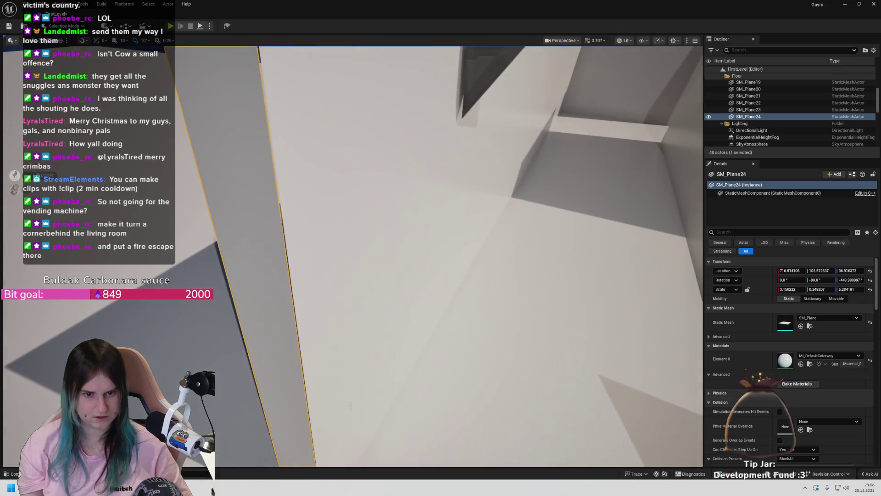
Bring the pillar into close view and thicken it to about 0.27 Y scale
right_click(315, 177)
key(Escape)
drag(315, 177, 314, 177)
drag(318, 434, 319, 435)
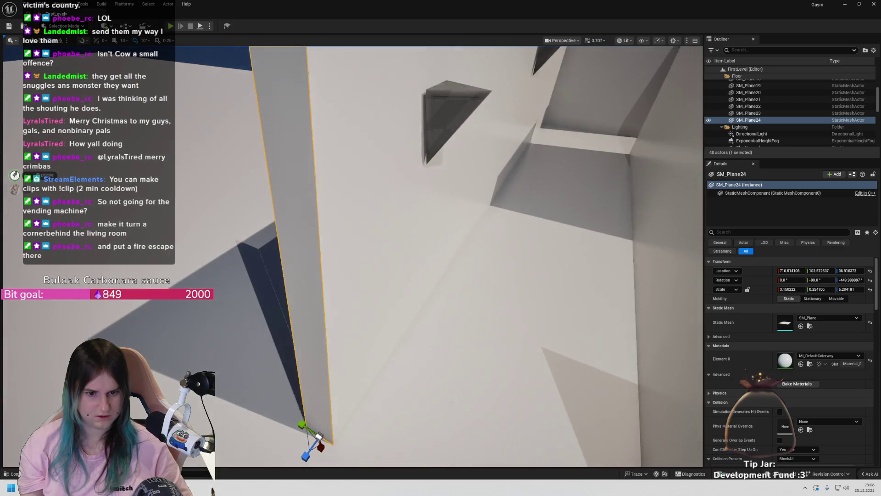
Check the pillar's fit by selecting and framing it and the neighbouring floor planes
click(325, 371)
key(f)
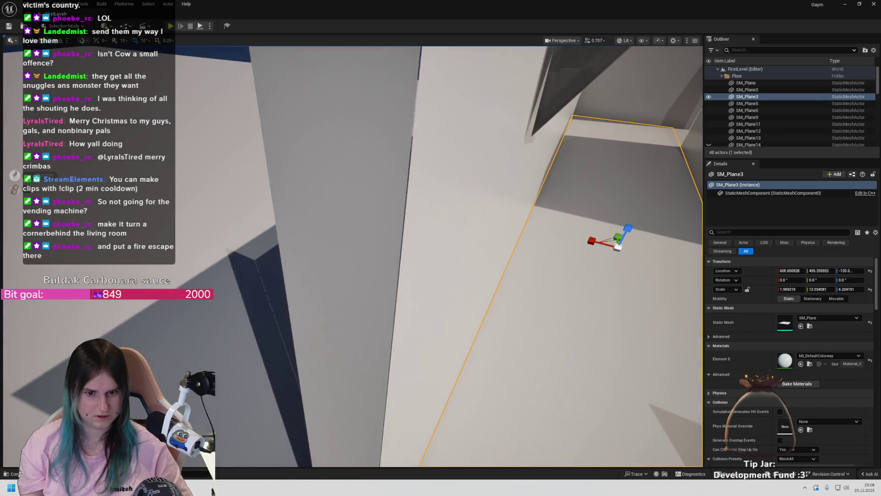
click(354, 389)
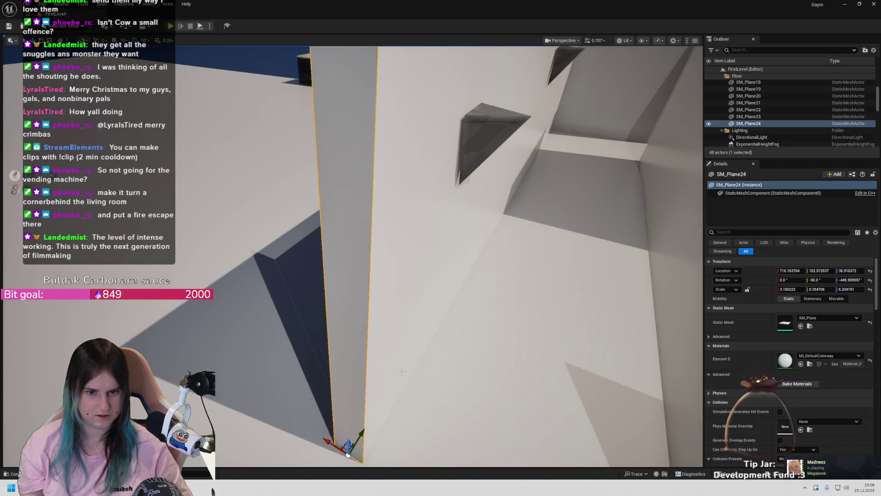
click(393, 318)
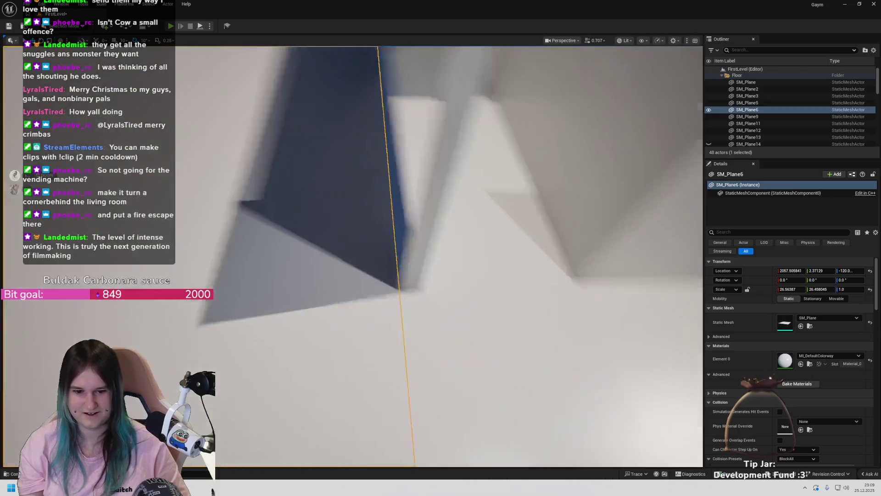
click(354, 310)
key(f)
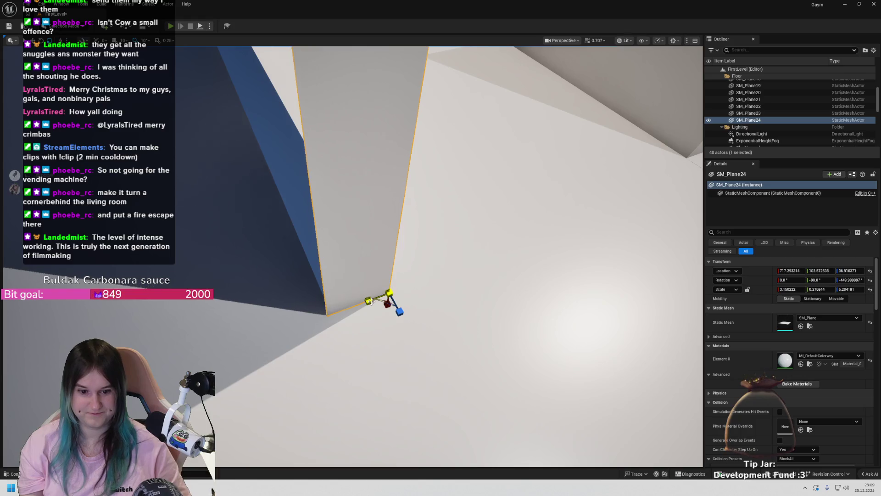
click(371, 301)
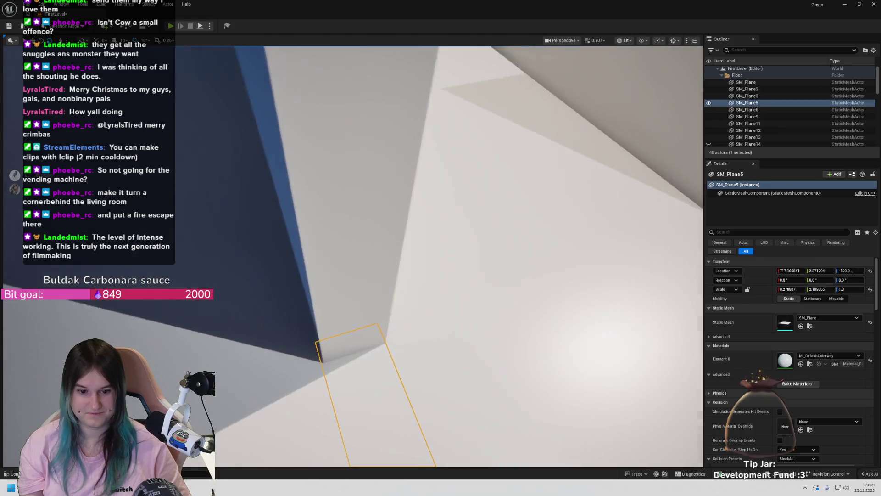
scroll(370, 306, up, 2)
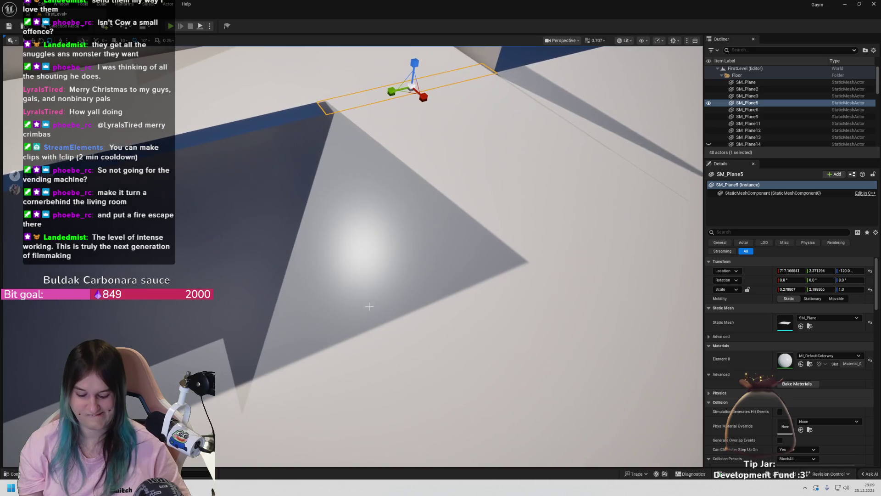
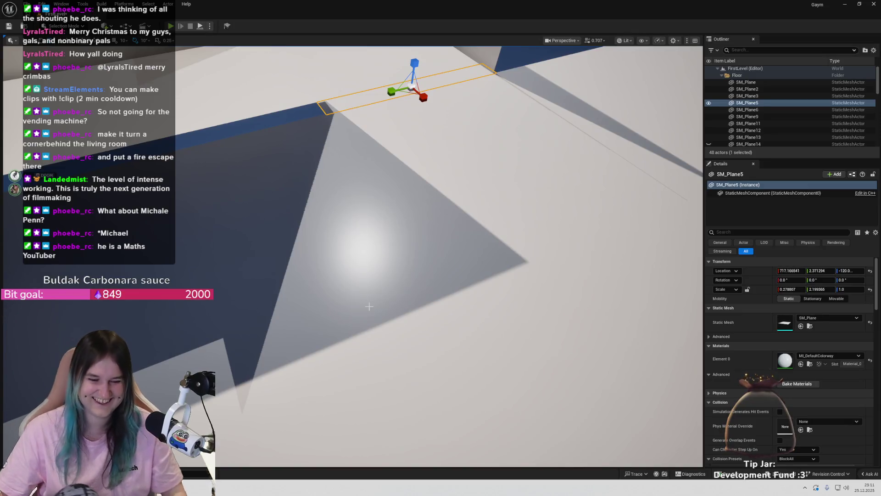
Orbit low over the white-walled rooms and select the thin vertical wall plane SM_Plane24
scroll(369, 306, down, 5)
mouse_move(353, 257)
mouse_down()
mouse_move(324, 250)
mouse_move(312, 264)
mouse_up()
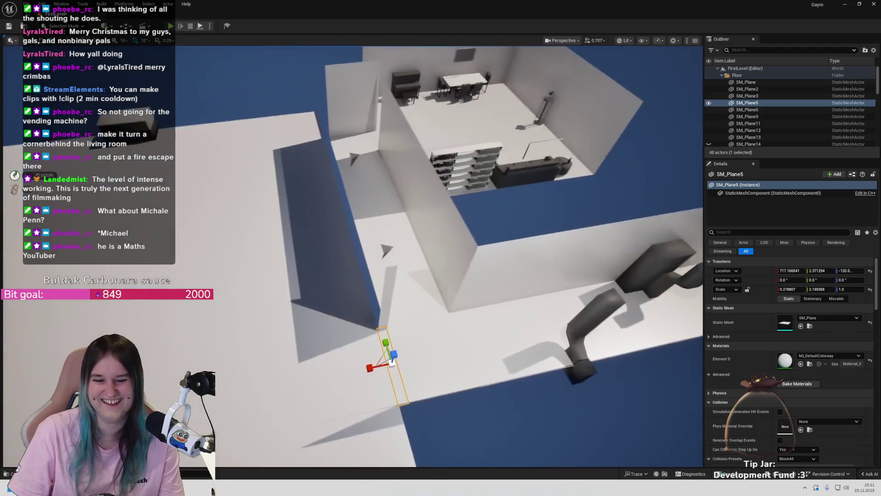
scroll(440, 257, up, 8)
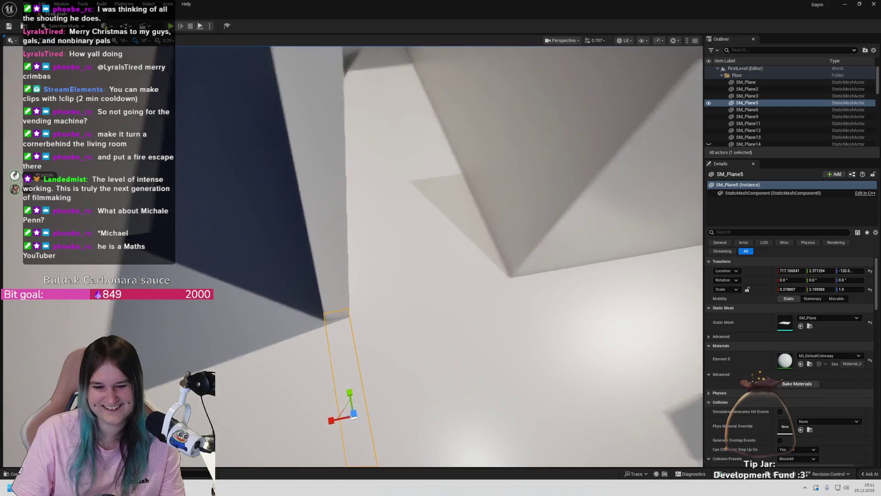
mouse_move(440, 257)
mouse_down()
mouse_move(417, 256)
mouse_move(450, 243)
mouse_move(431, 257)
mouse_move(436, 266)
mouse_move(413, 262)
mouse_move(445, 254)
mouse_move(436, 238)
mouse_move(417, 261)
mouse_move(436, 257)
mouse_move(403, 259)
mouse_move(340, 289)
mouse_move(294, 260)
mouse_up()
click(349, 238)
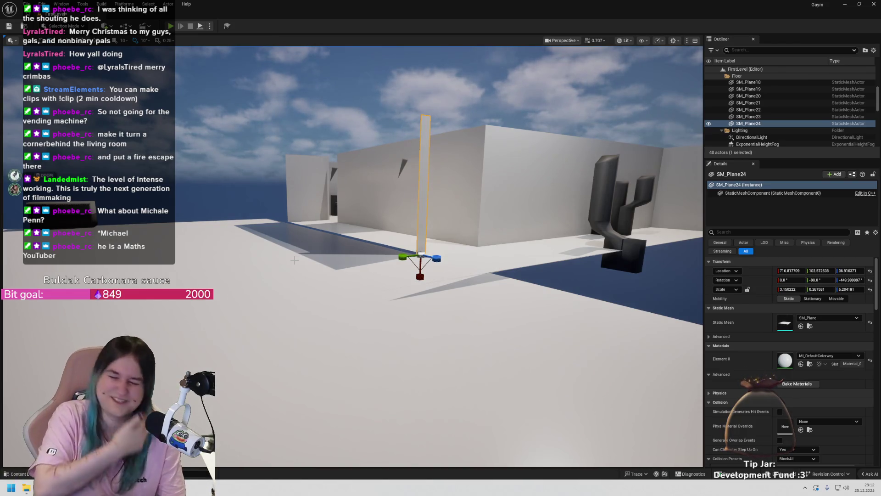
Move SM_Plane24's pivot to its bottom corner and store it as the pivot offset
drag(294, 260, 390, 249)
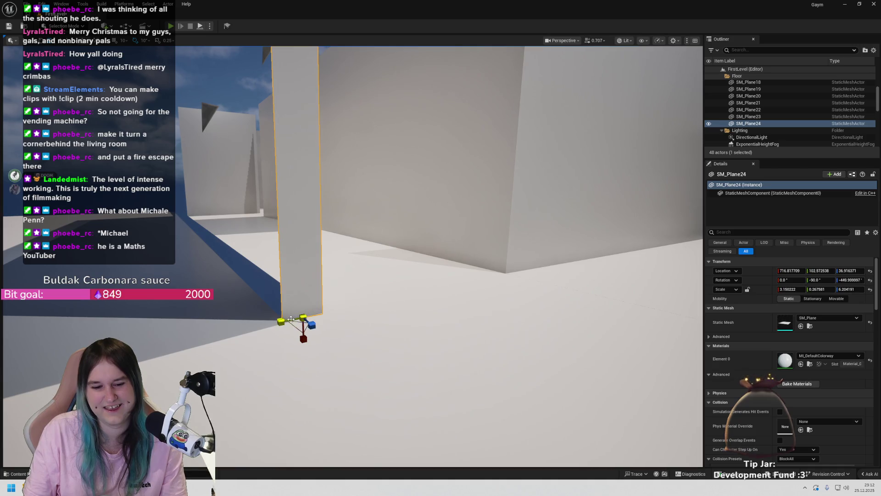
key(w)
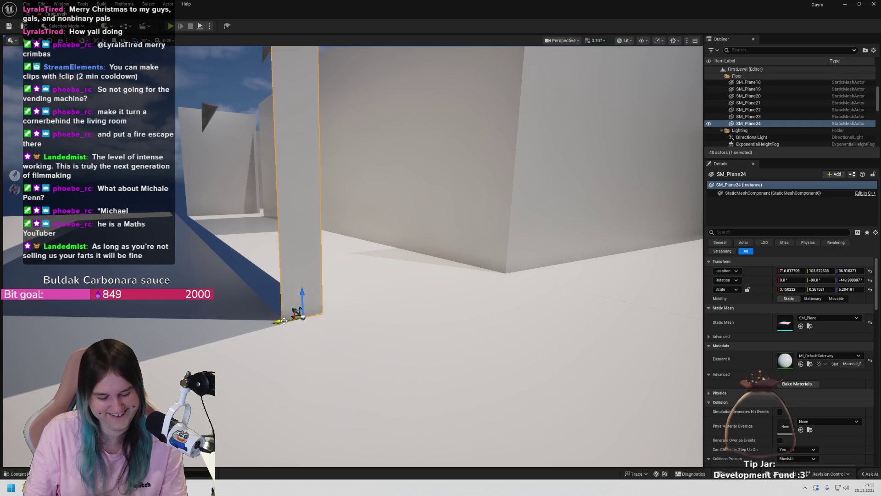
drag(291, 319, 306, 314)
right_click(304, 313)
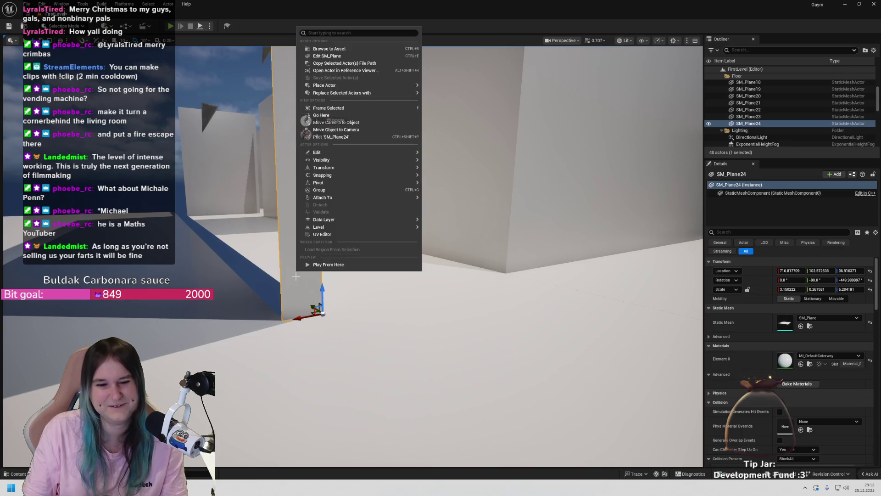
mouse_move(367, 182)
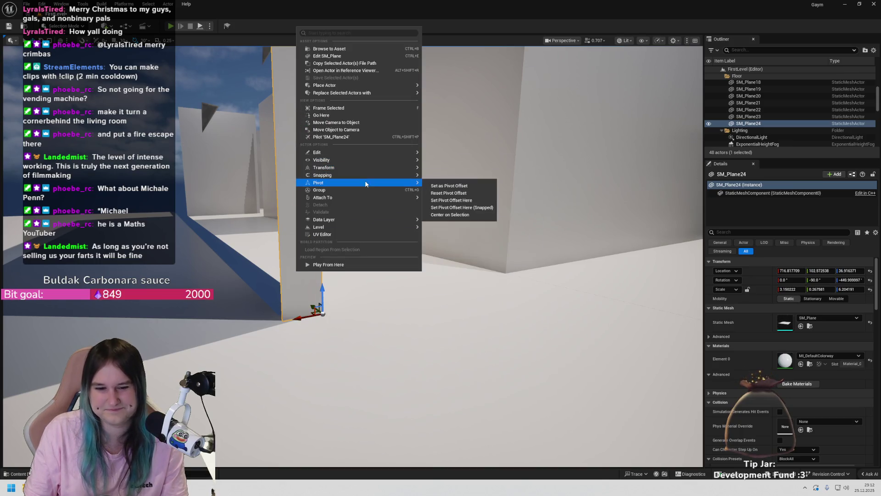
click(428, 183)
Alt-rotate a duplicate, SM_Plane25, 90° around that corner, undoing the extra copy
key(e)
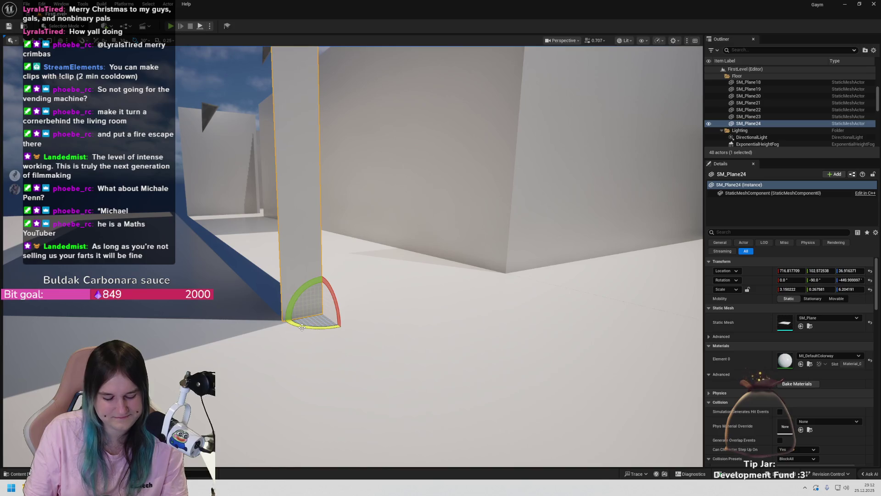
mouse_move(301, 327)
mouse_down()
mouse_move(317, 327)
mouse_move(287, 316)
mouse_move(301, 317)
mouse_move(248, 328)
mouse_move(266, 333)
mouse_up()
key(ctrl+z)
key(w)
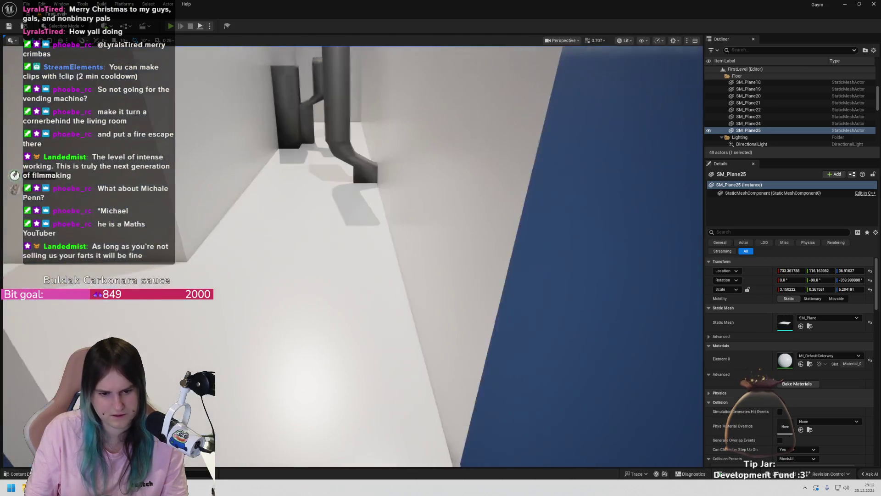
Line SM_Plane25 up against the existing wall and stretch its Y scale to about 12.14
drag(319, 387, 340, 338)
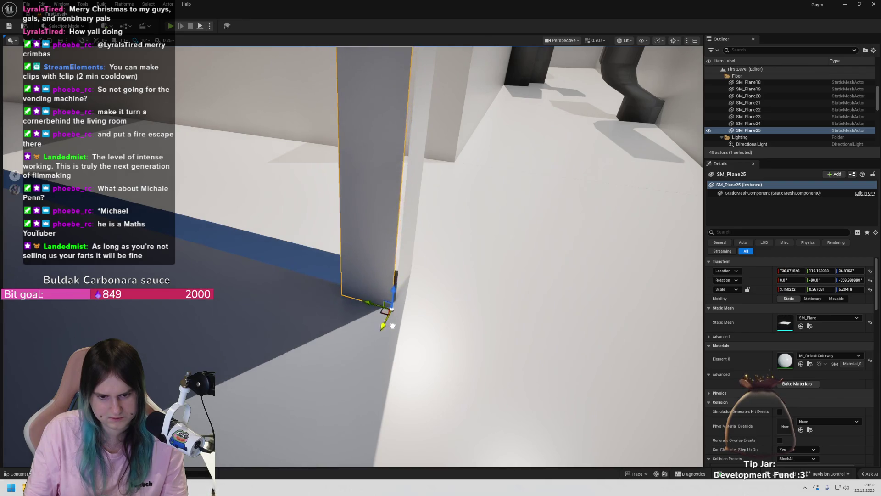
mouse_move(426, 320)
mouse_down()
mouse_move(435, 334)
mouse_move(367, 354)
mouse_move(234, 314)
mouse_move(233, 321)
mouse_up()
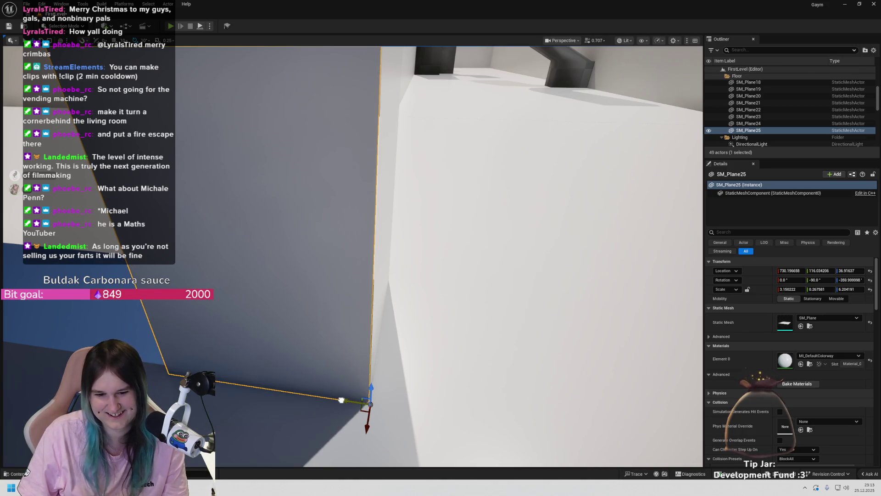
drag(341, 400, 304, 393)
drag(391, 393, 394, 398)
mouse_move(293, 288)
mouse_down()
mouse_move(397, 244)
mouse_move(489, 307)
mouse_up()
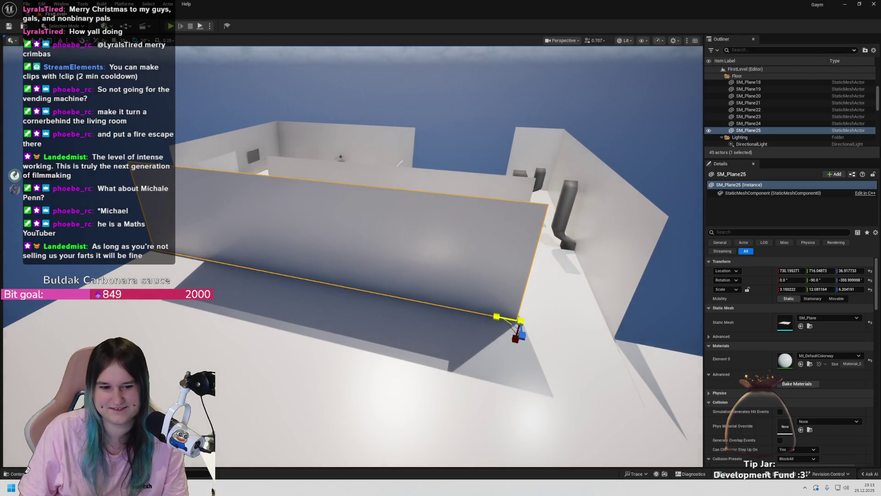
drag(293, 258, 294, 258)
drag(412, 235, 412, 234)
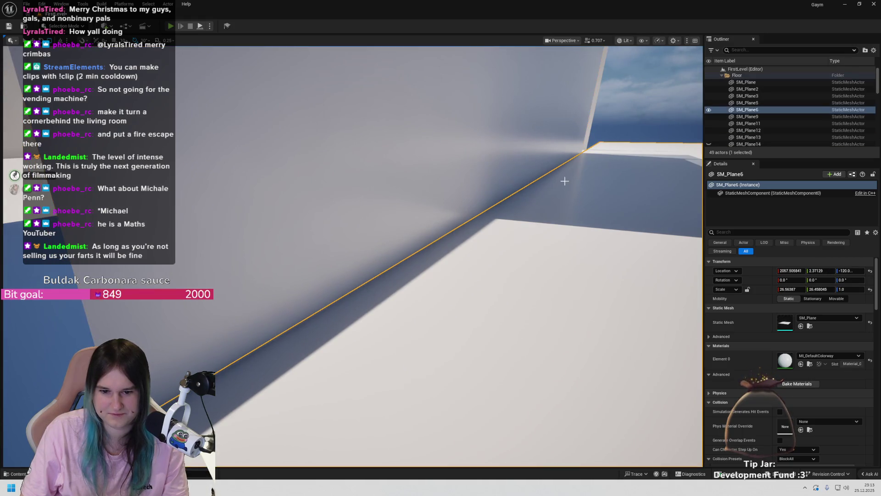
Reselect SM_Plane25 to adjust its length, and cut SM_Plane5's Y scale from 2.20 to 1.71
click(642, 92)
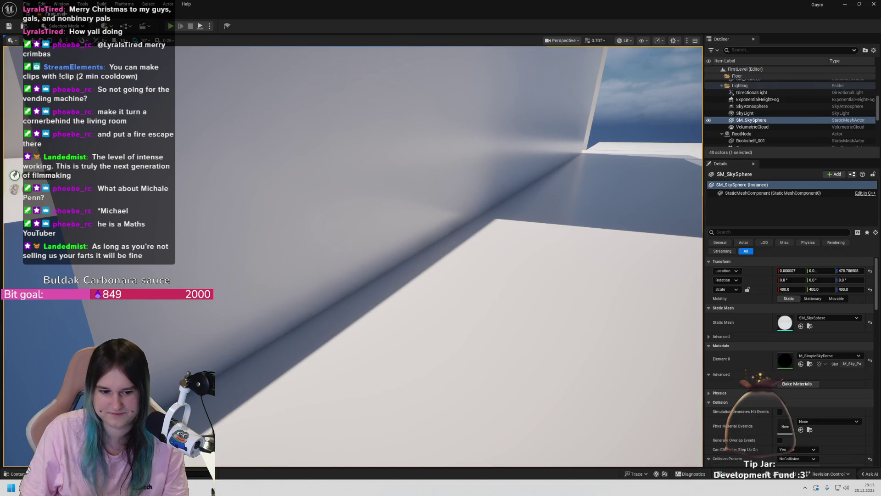
drag(353, 256, 354, 256)
click(354, 256)
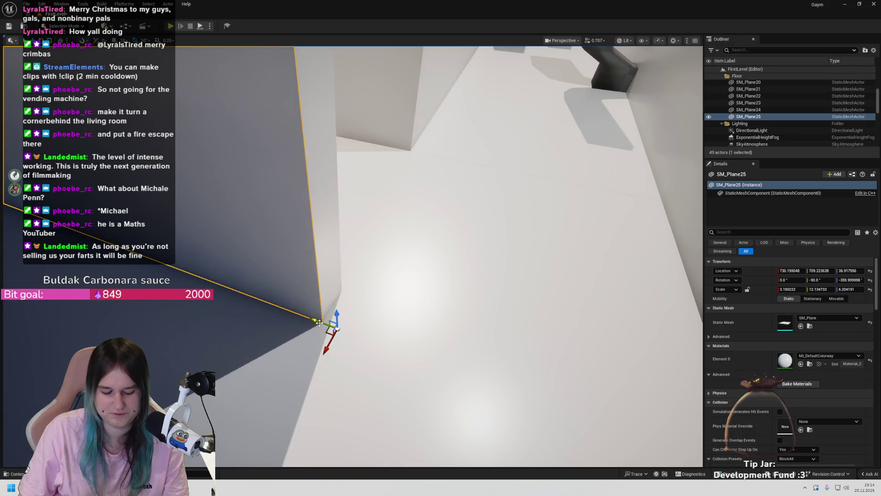
scroll(319, 323, down, 6)
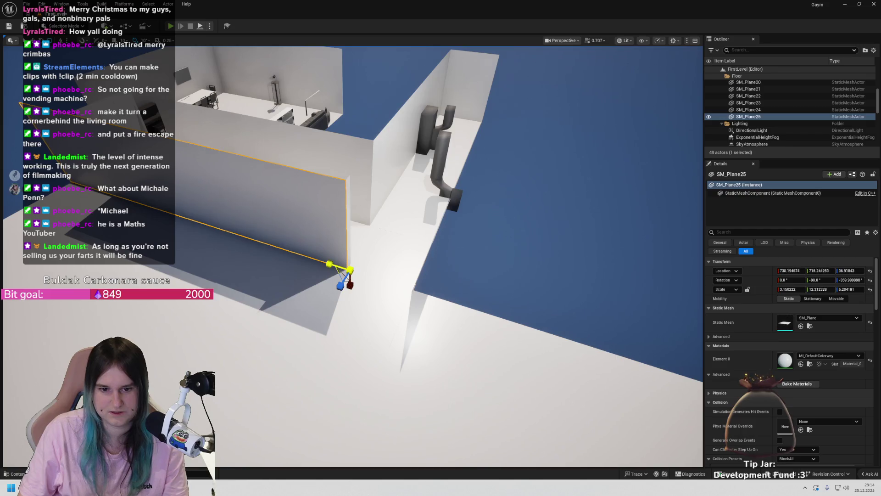
scroll(287, 298, up, 8)
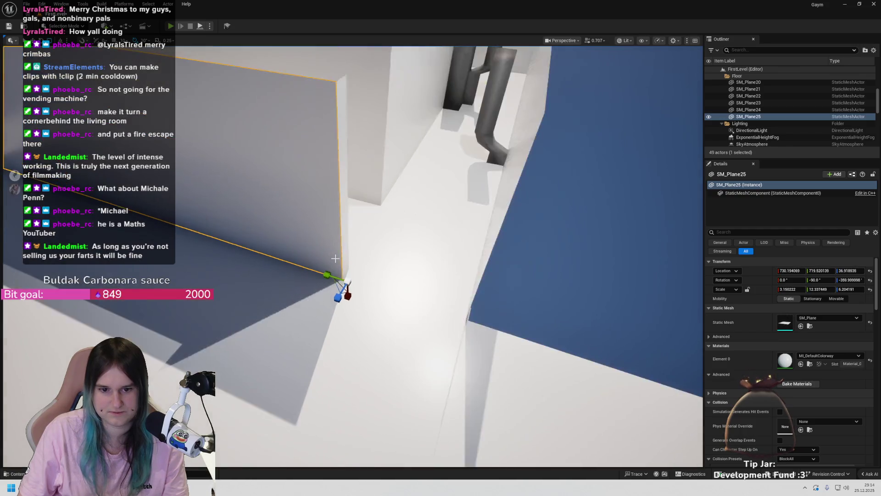
scroll(288, 299, down, 3)
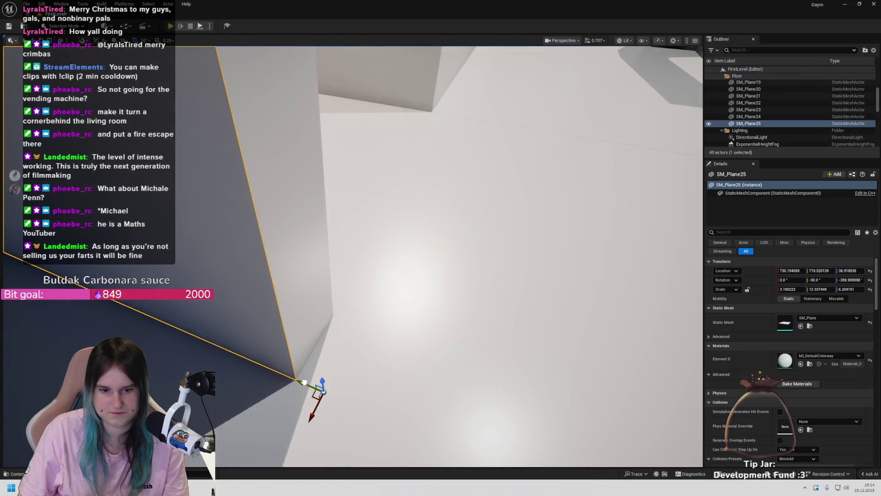
drag(373, 332, 387, 298)
drag(231, 282, 281, 277)
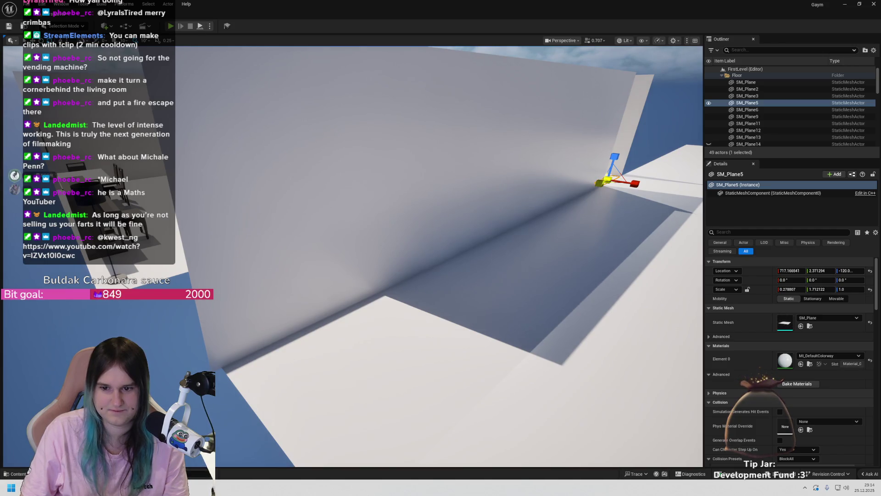
Trim SM_Plane25's Y scale to about 12.24, then select and inspect the floor plane SM_Plane6
click(525, 191)
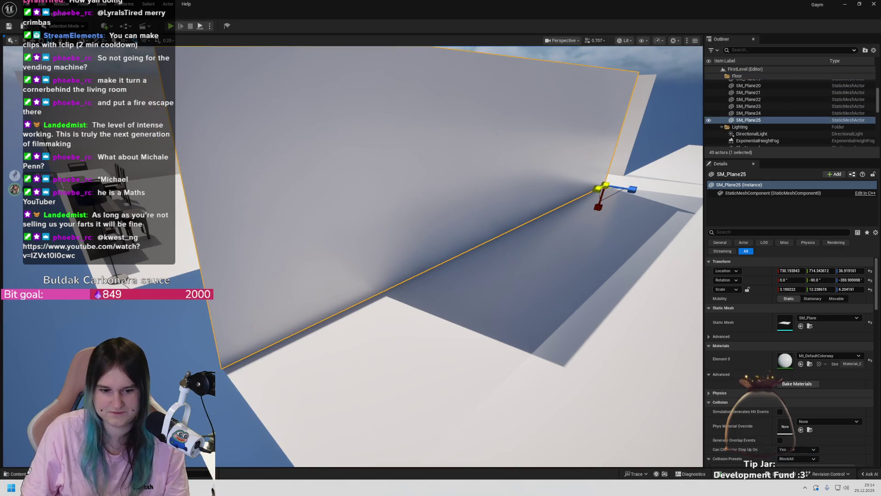
mouse_move(441, 252)
mouse_down()
mouse_move(399, 193)
mouse_move(394, 211)
mouse_move(390, 193)
mouse_move(394, 230)
mouse_move(413, 239)
mouse_move(399, 225)
mouse_move(390, 247)
mouse_up()
mouse_move(546, 296)
mouse_down()
mouse_move(550, 284)
mouse_move(550, 294)
mouse_up()
click(552, 293)
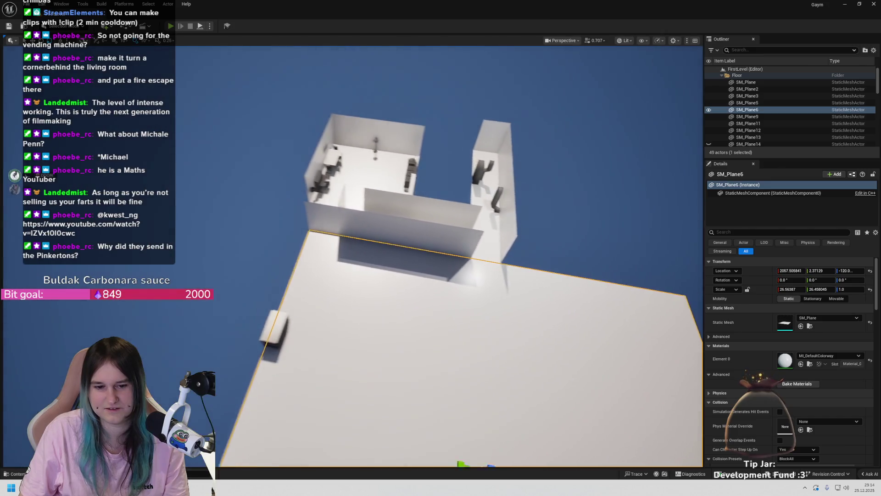
drag(551, 295, 550, 295)
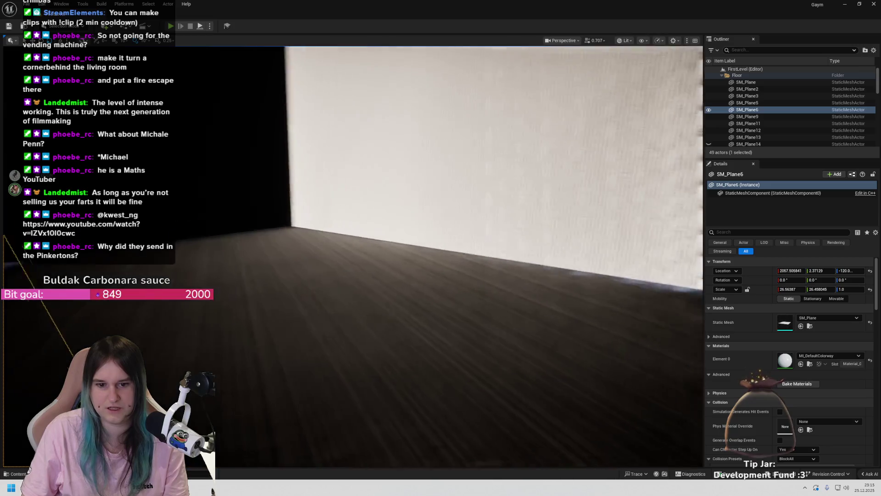
drag(550, 295, 550, 295)
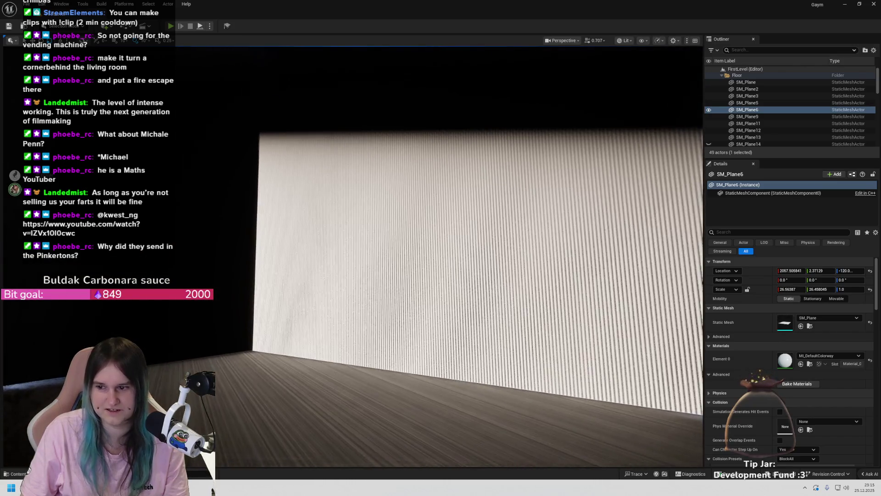
drag(551, 294, 550, 294)
drag(464, 316, 465, 316)
mouse_move(305, 231)
mouse_down()
mouse_move(299, 240)
mouse_move(334, 298)
mouse_up()
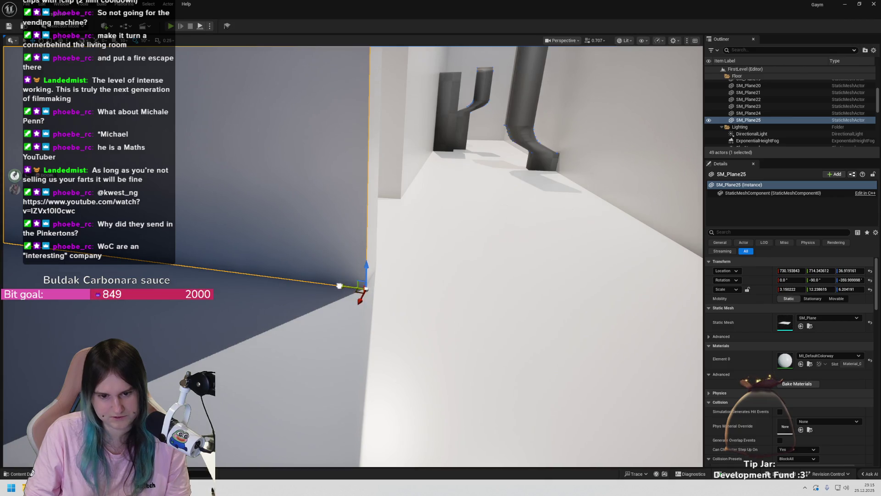
Store SM_Plane25's current pivot as its pivot offset through the Pivot context menu
drag(346, 285, 321, 243)
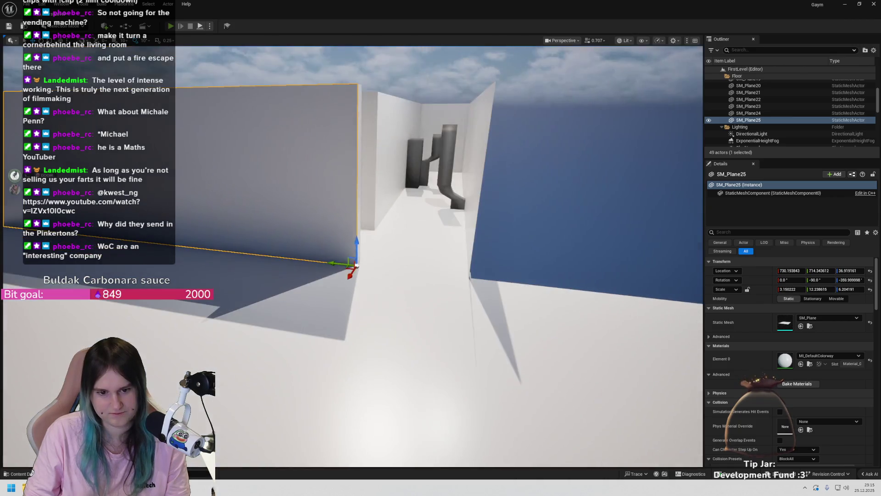
right_click(318, 236)
mouse_move(360, 368)
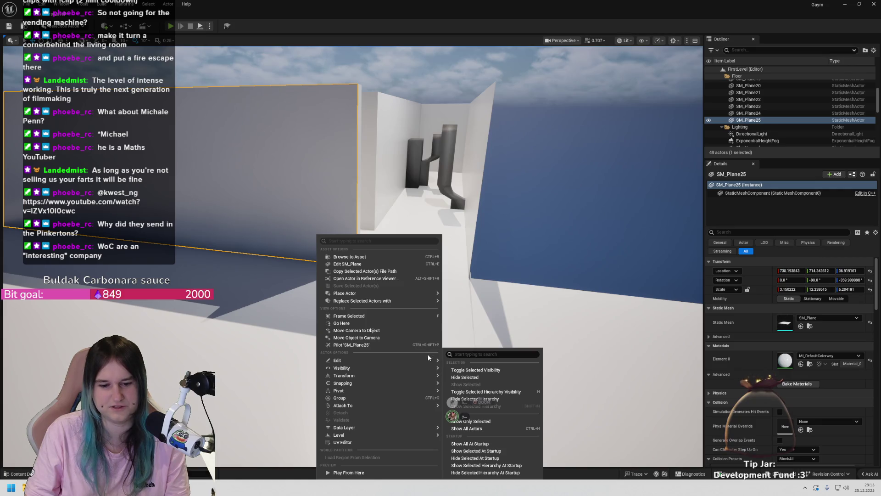
mouse_move(421, 360)
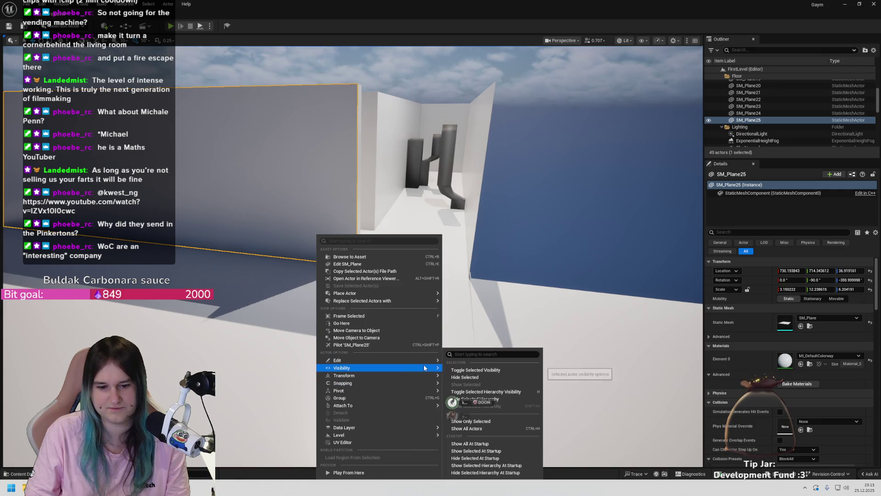
mouse_move(424, 293)
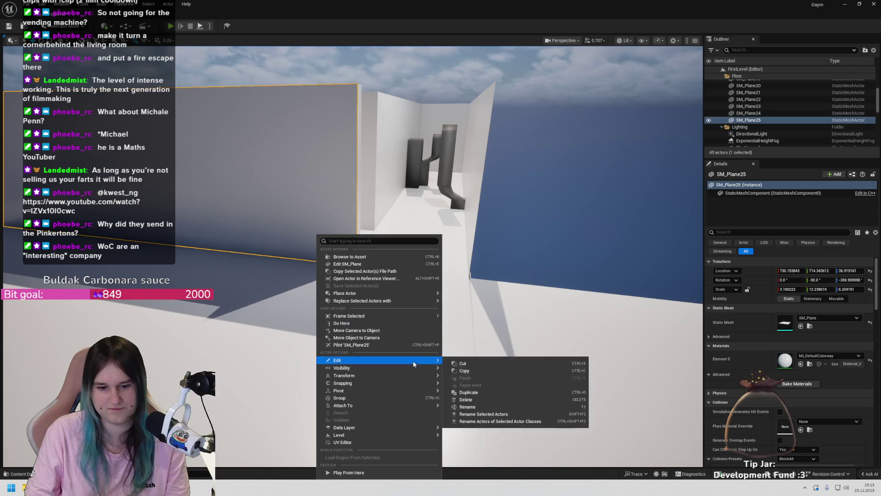
right_click(282, 202)
mouse_move(303, 262)
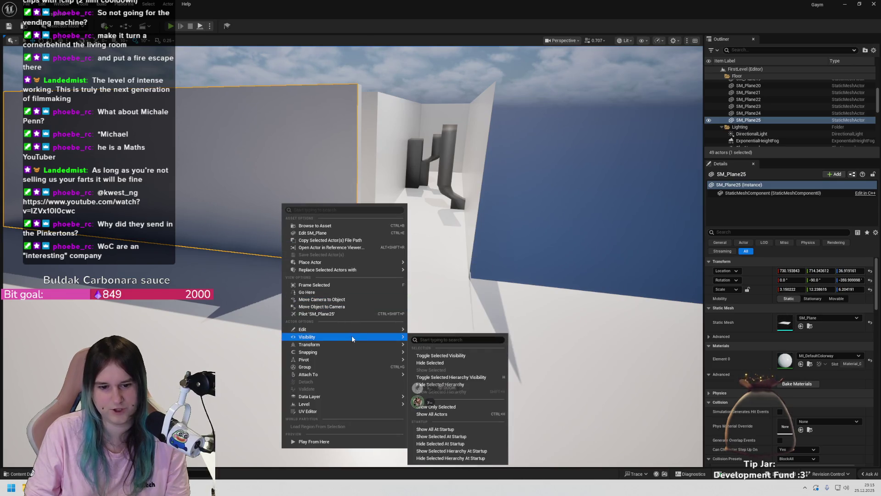
mouse_move(399, 361)
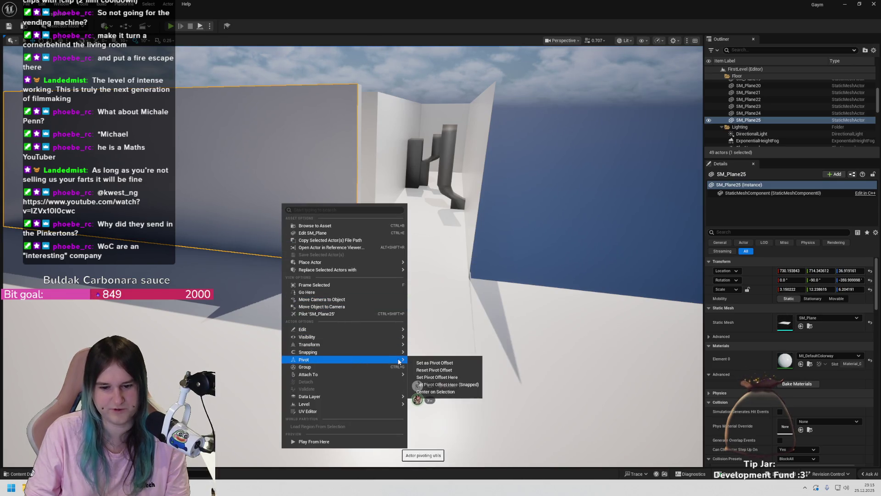
click(430, 363)
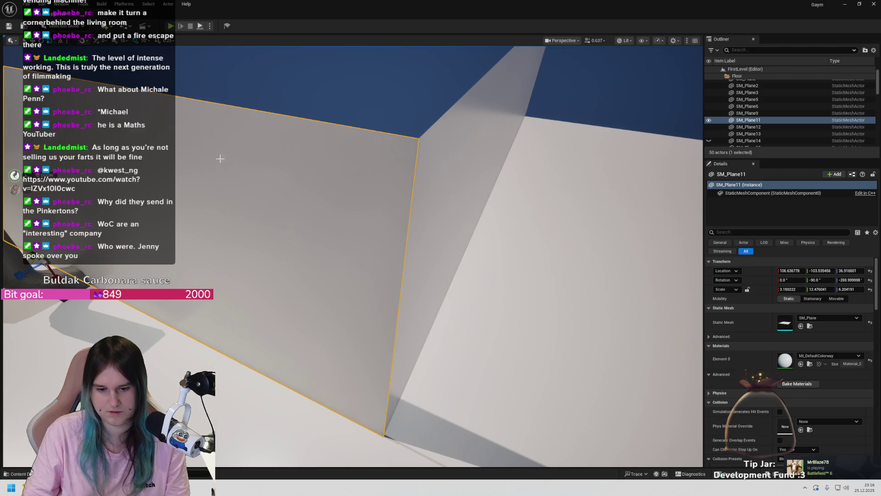
Nudge SM_Plane11 slightly along X, undoing the larger accidental moves
click(366, 95)
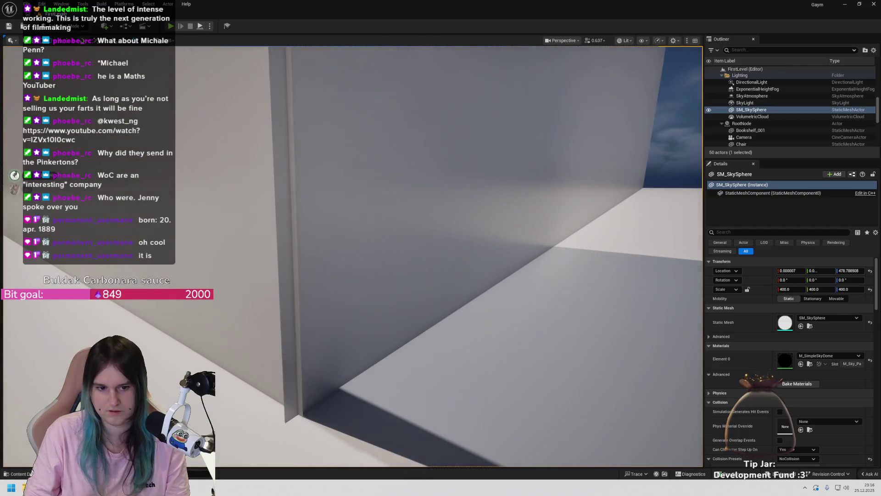
click(472, 235)
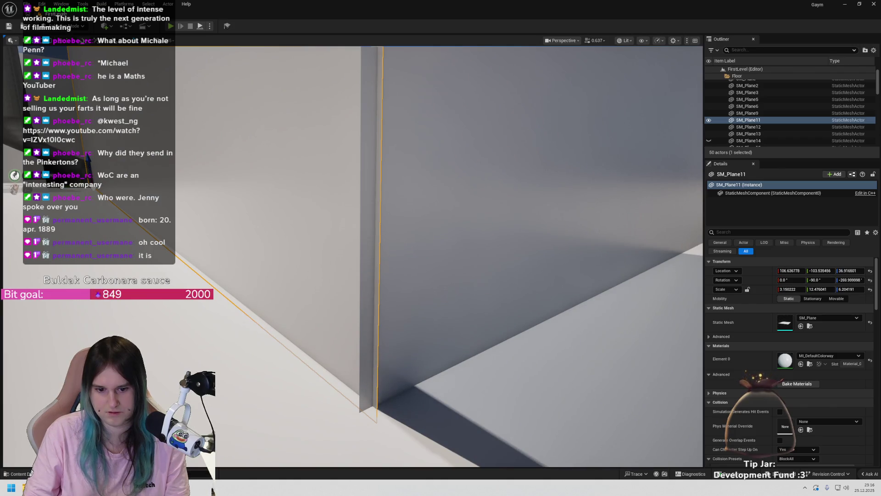
drag(378, 229, 351, 230)
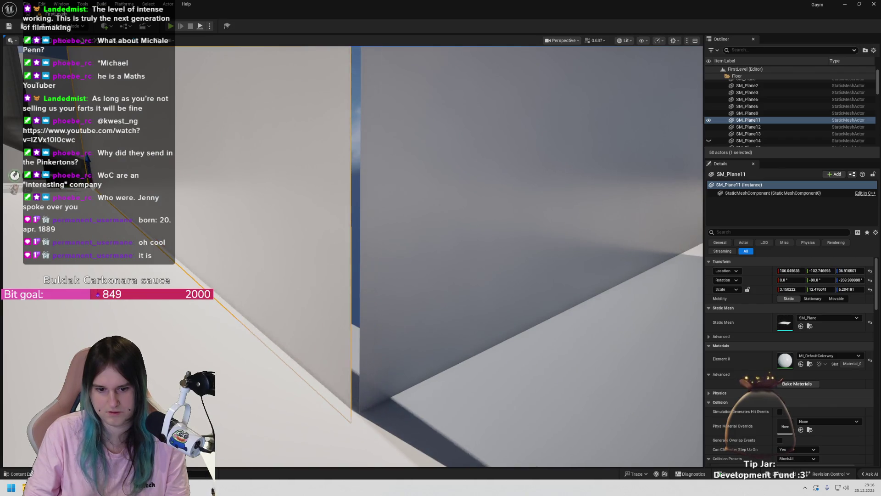
key(ctrl+z)
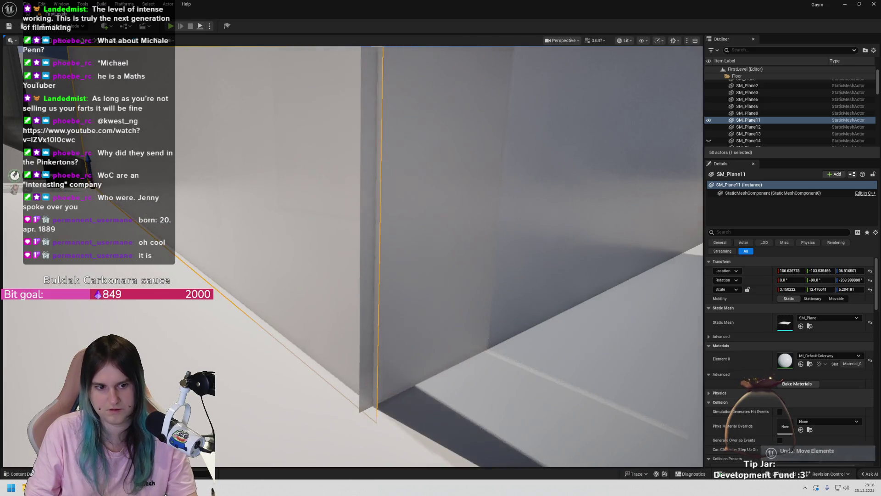
key(ctrl+z)
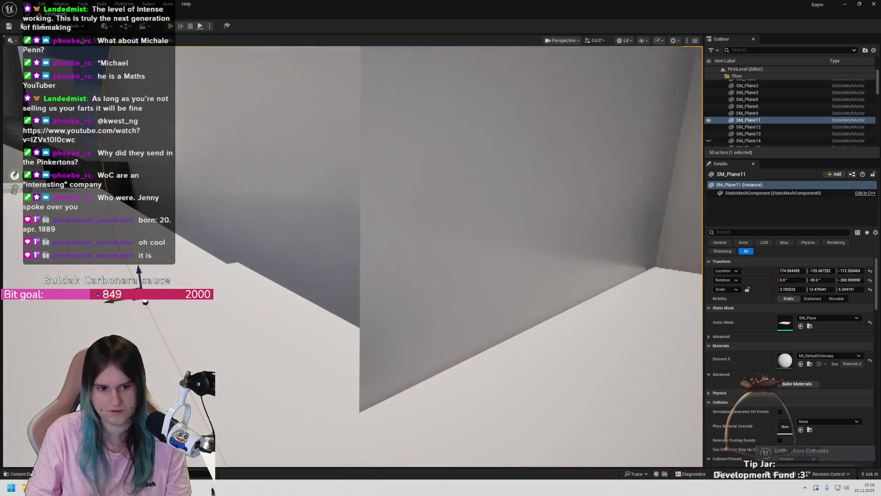
key(ctrl+z)
key(ctrl+z)
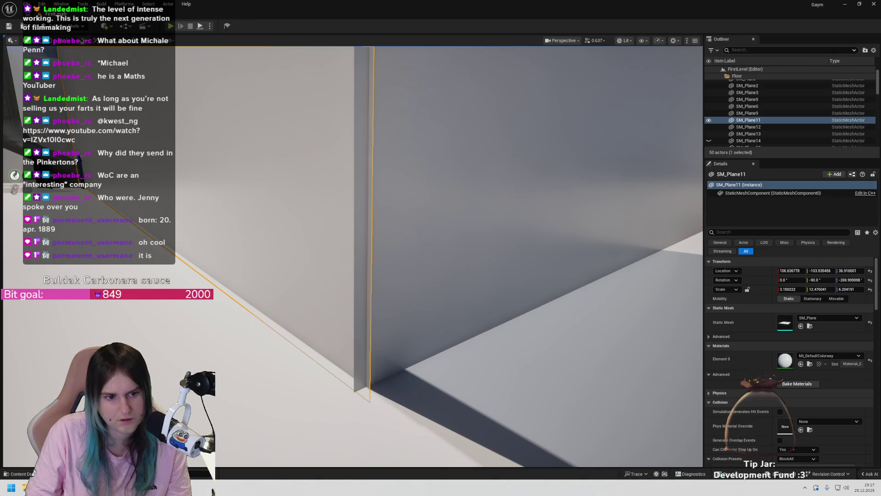
key(ctrl+z)
key(f)
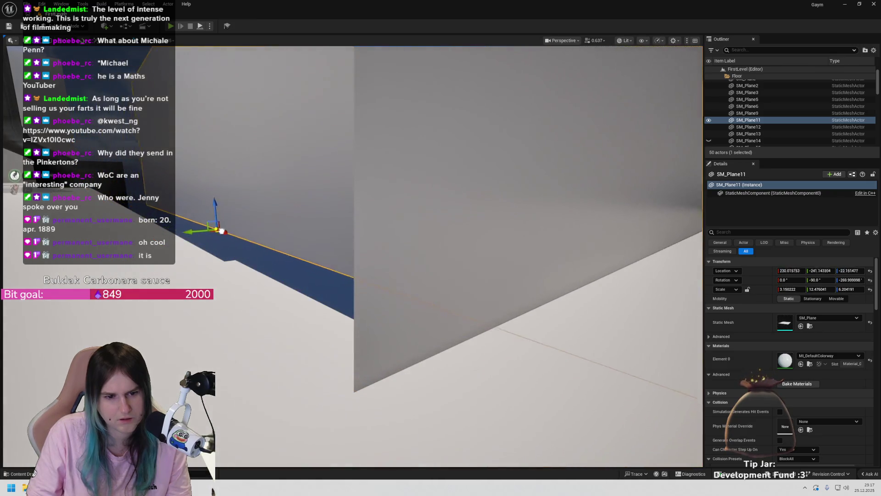
key(ctrl+z)
key(f)
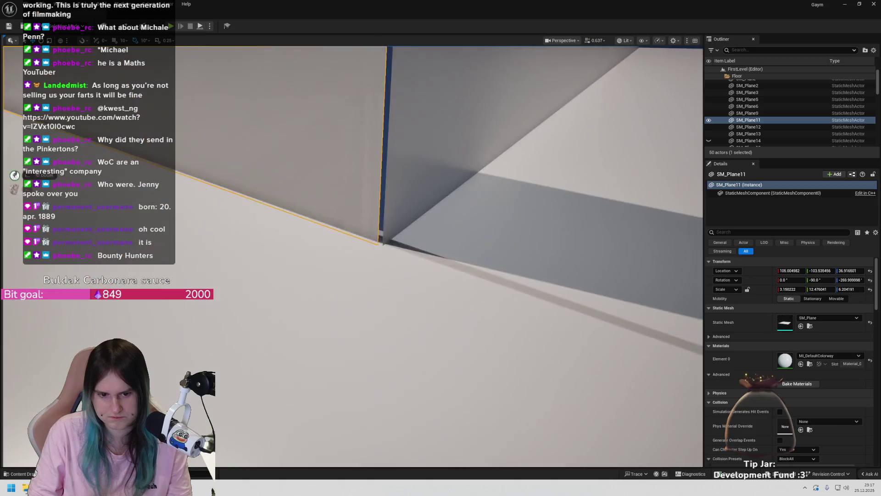
Select the new wall copy SM_Plane26 and zoom in on it
click(381, 237)
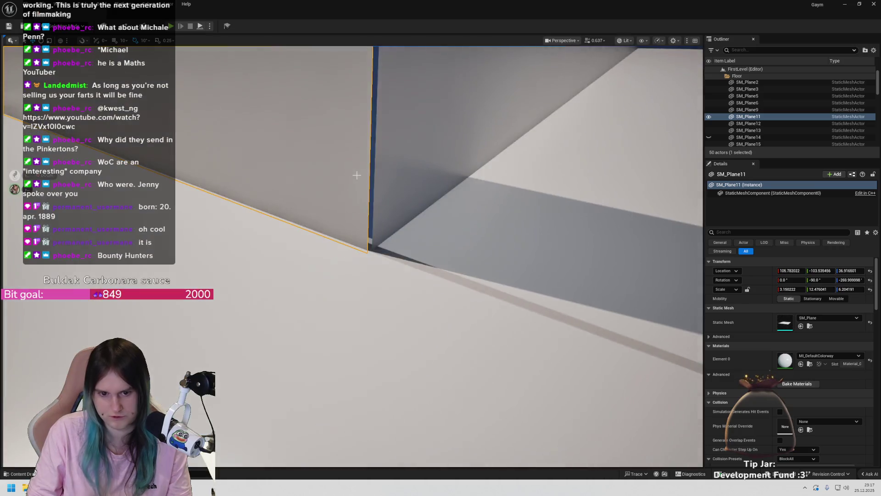
mouse_move(363, 182)
mouse_down()
mouse_move(374, 184)
mouse_move(362, 183)
mouse_move(357, 149)
mouse_move(353, 170)
mouse_up()
click(354, 169)
scroll(463, 161, down, 2)
scroll(580, 79, down, 1)
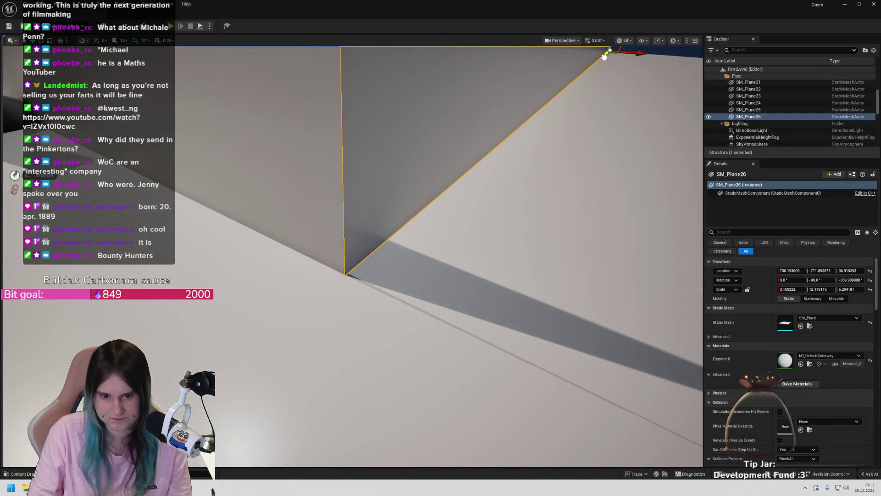
Set SM_Plane11's Location X to 106.0 in the Details panel
drag(373, 208, 367, 216)
drag(321, 264, 379, 264)
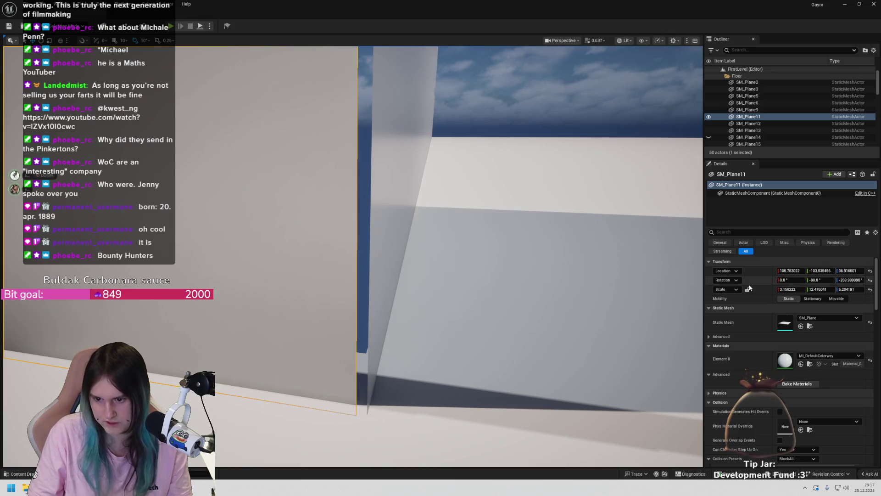
mouse_move(787, 271)
mouse_down()
mouse_move(798, 271)
mouse_move(787, 271)
mouse_up()
text(106)
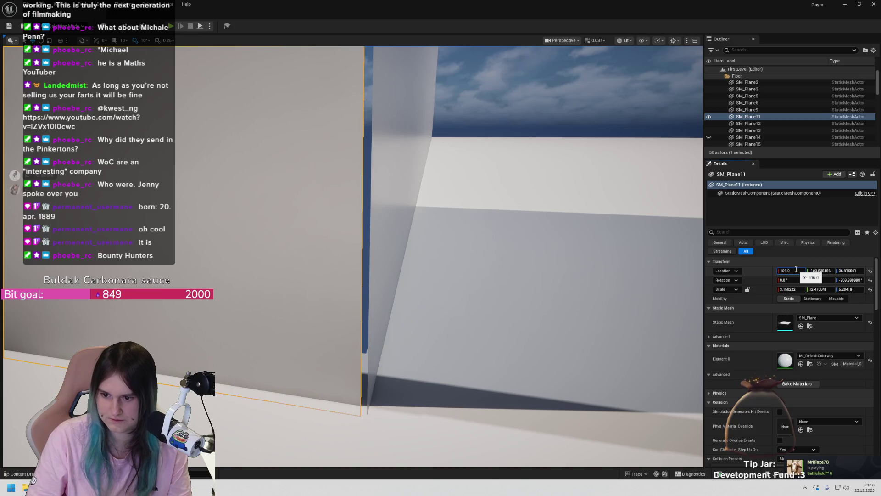
Inspect the wall joint, try shifting SM_Plane26 along Y, then undo it
drag(568, 317, 541, 319)
drag(401, 307, 373, 300)
mouse_move(814, 271)
mouse_down()
mouse_move(805, 270)
mouse_move(826, 270)
mouse_move(817, 270)
mouse_up()
key(ctrl+z)
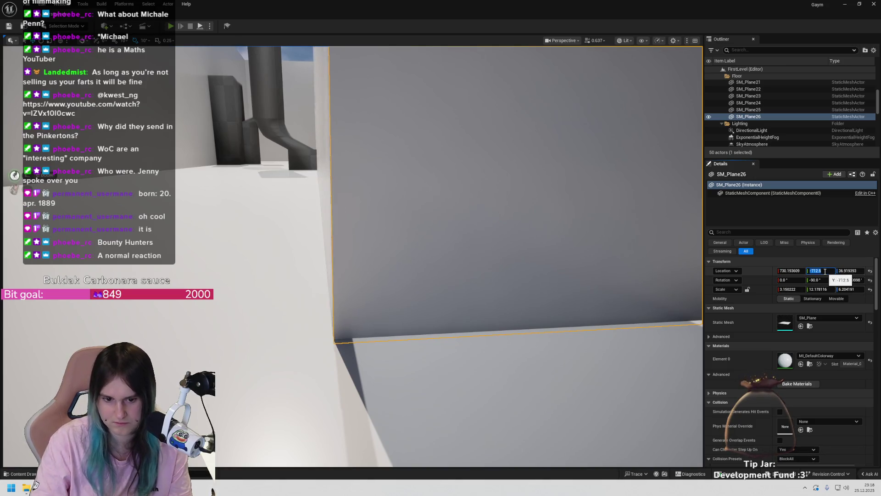
Select SM_Plane26 and set its Location Y to -712.4, flush with the adjoining wall
drag(459, 229, 380, 250)
click(668, 176)
mouse_move(453, 215)
mouse_down()
mouse_move(396, 216)
mouse_move(424, 213)
mouse_move(364, 202)
mouse_up()
click(553, 247)
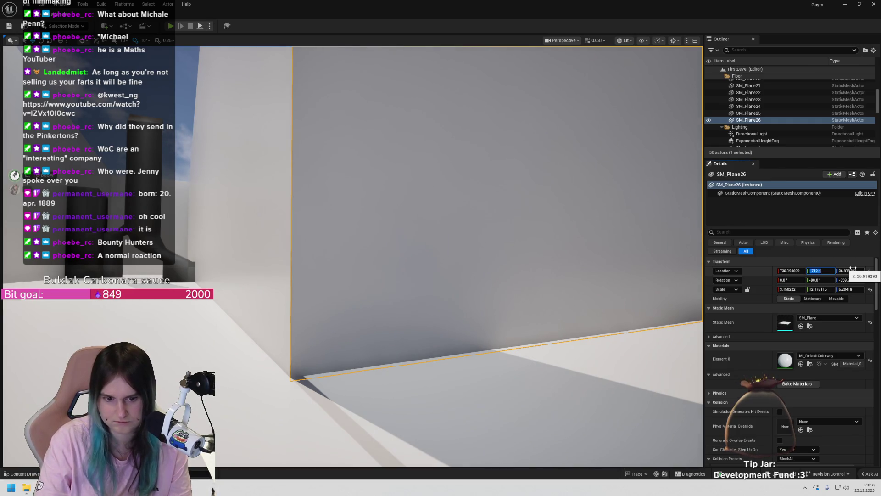
drag(458, 229, 441, 229)
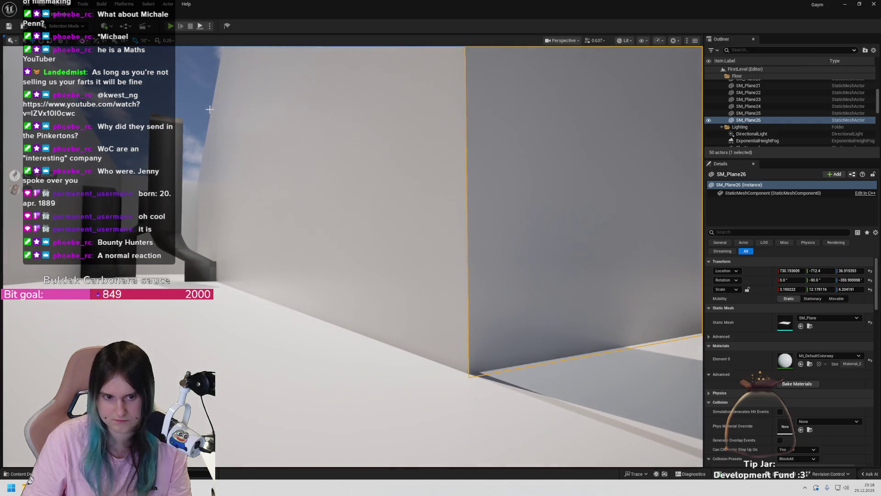
drag(209, 109, 478, 269)
click(477, 315)
mouse_move(478, 315)
mouse_down()
mouse_move(477, 294)
mouse_move(372, 267)
mouse_move(354, 245)
mouse_move(243, 201)
mouse_move(449, 419)
mouse_up()
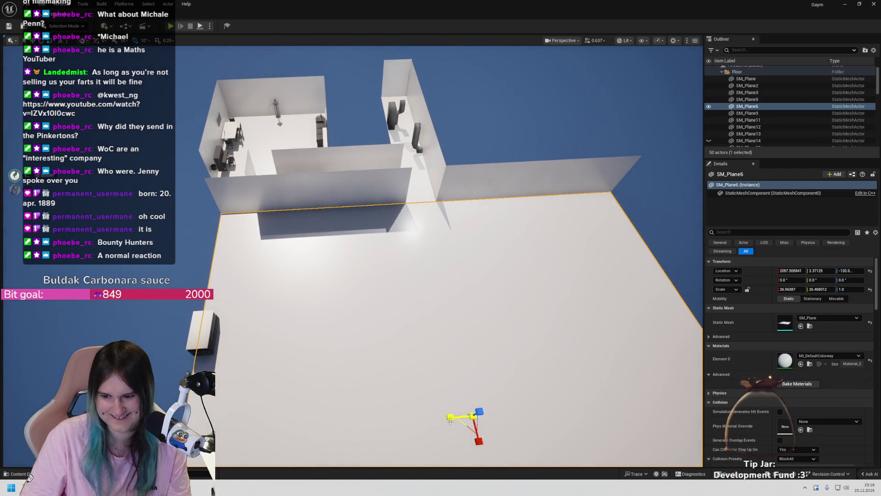
mouse_move(438, 257)
mouse_down()
mouse_move(392, 234)
mouse_move(329, 291)
mouse_up()
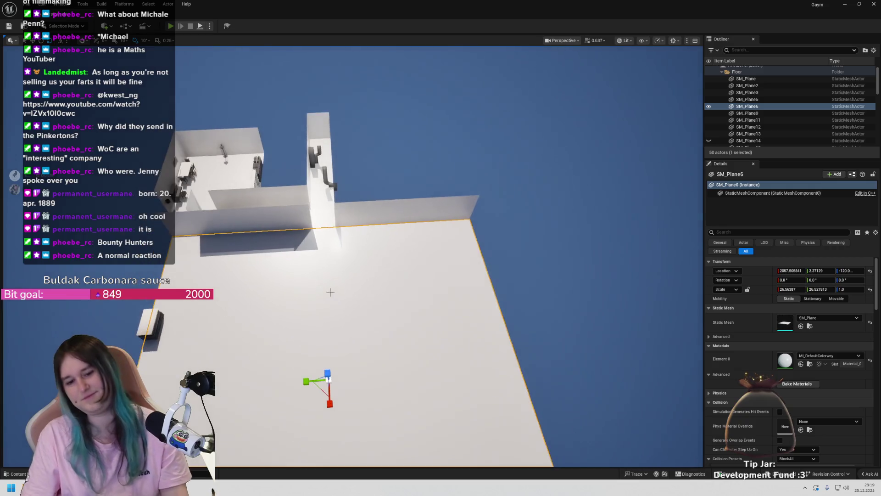
click(557, 253)
mouse_move(388, 299)
mouse_down()
mouse_move(373, 325)
mouse_move(382, 333)
mouse_move(386, 279)
mouse_move(365, 281)
mouse_move(381, 296)
mouse_move(394, 274)
mouse_up()
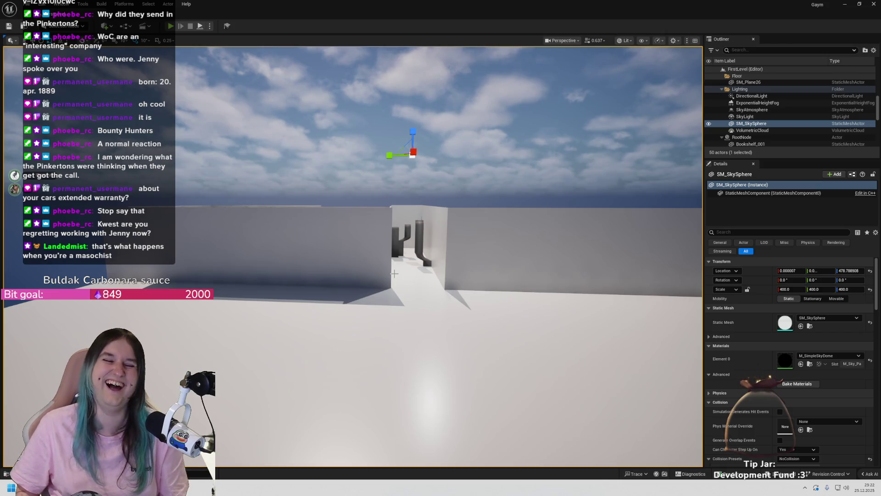
Select and frame SM_Plane25 and SM_Plane26, then scale both walls much taller
click(282, 232)
ctrl+click(477, 249)
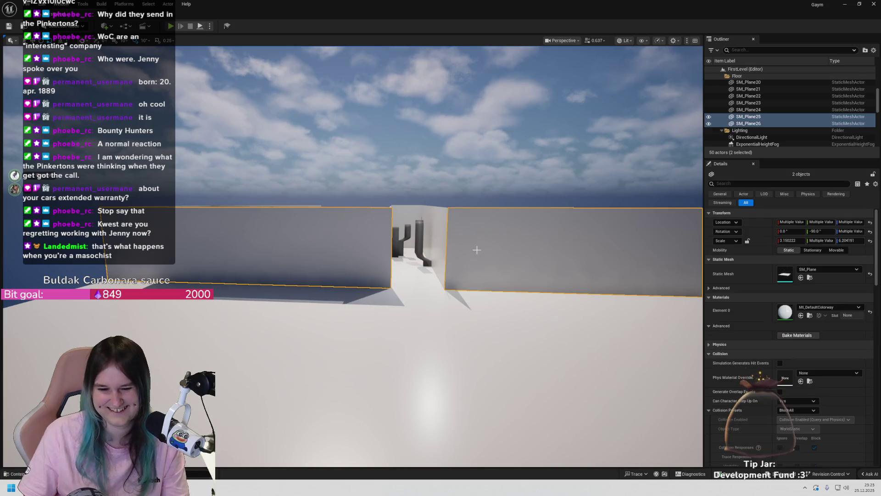
key(f)
drag(645, 305, 645, 225)
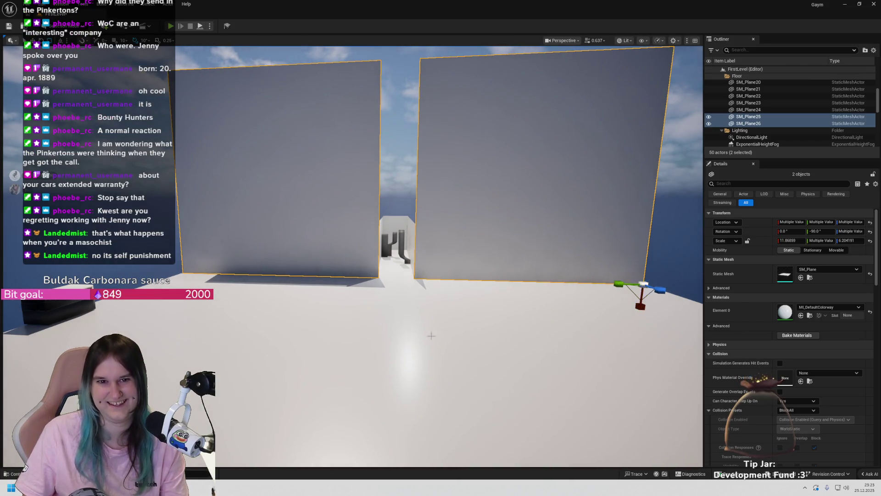
scroll(479, 193, up, 3)
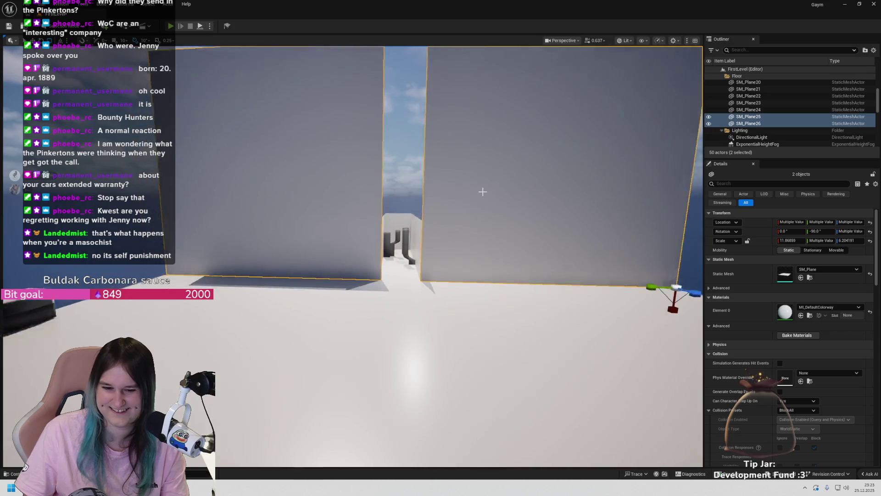
scroll(482, 191, down, 3)
mouse_move(482, 191)
mouse_down()
mouse_move(578, 188)
mouse_move(542, 197)
mouse_move(532, 177)
mouse_move(544, 181)
mouse_move(523, 170)
mouse_up()
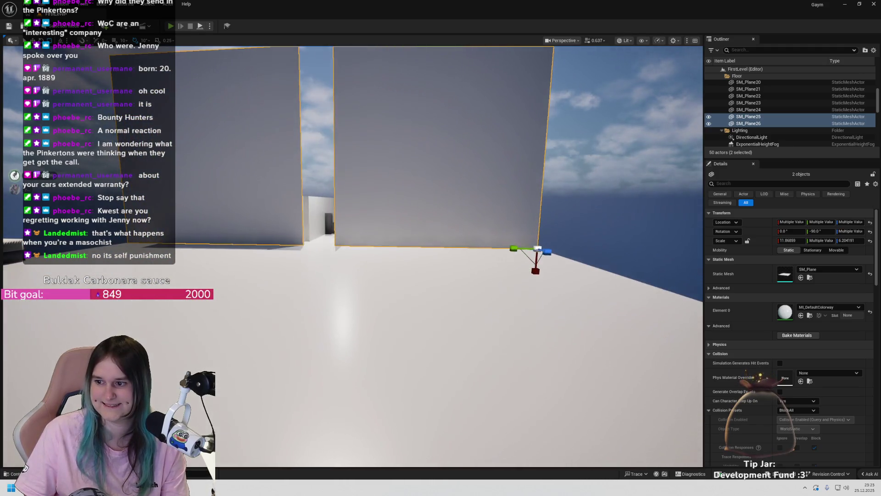
drag(480, 199, 479, 198)
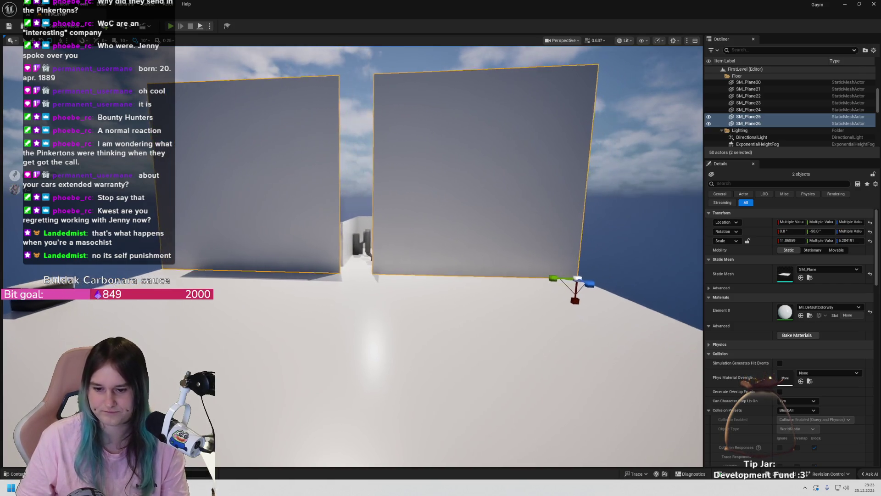
Select only SM_Plane26, now scaled about 11.87 × 12.18 × 6.20, and view along it
click(420, 265)
mouse_move(420, 264)
mouse_down()
mouse_move(541, 261)
mouse_move(477, 264)
mouse_up()
key(a)
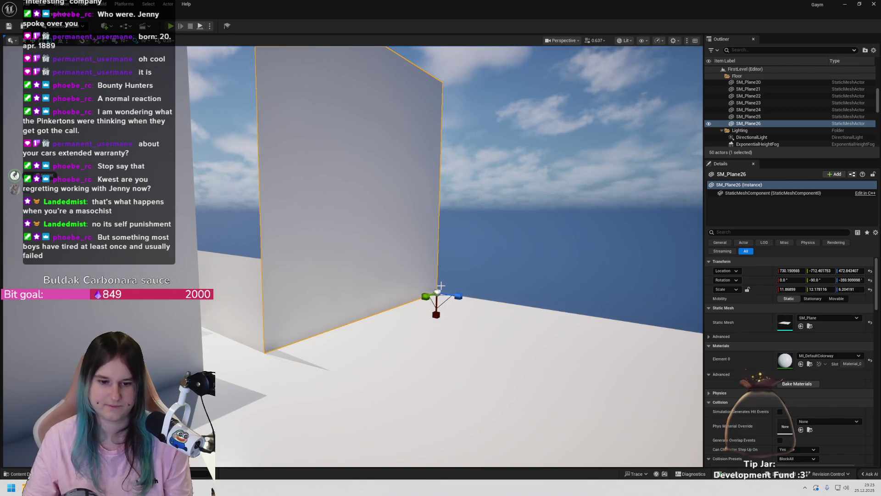
Alt-drag the rotate arc on SM_Plane26 to create SM_Plane27, turned -90° around Z
key(e)
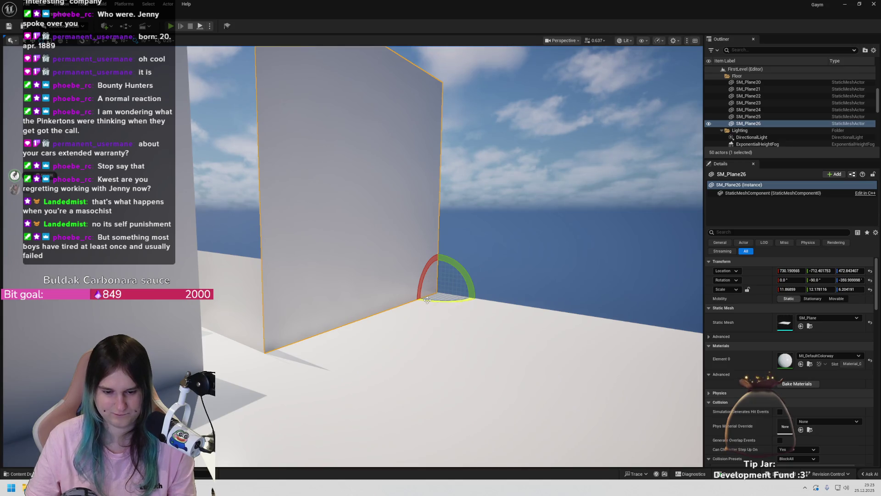
mouse_move(427, 300)
mouse_down()
mouse_move(383, 301)
mouse_move(411, 305)
mouse_move(225, 188)
mouse_move(193, 247)
mouse_move(255, 248)
mouse_move(257, 213)
mouse_move(257, 239)
mouse_move(271, 232)
mouse_move(242, 245)
mouse_up()
Stretch SM_Plane27 across the room with the scale gizmo, undoing a stray move first
drag(493, 225, 409, 250)
key(ctrl+z)
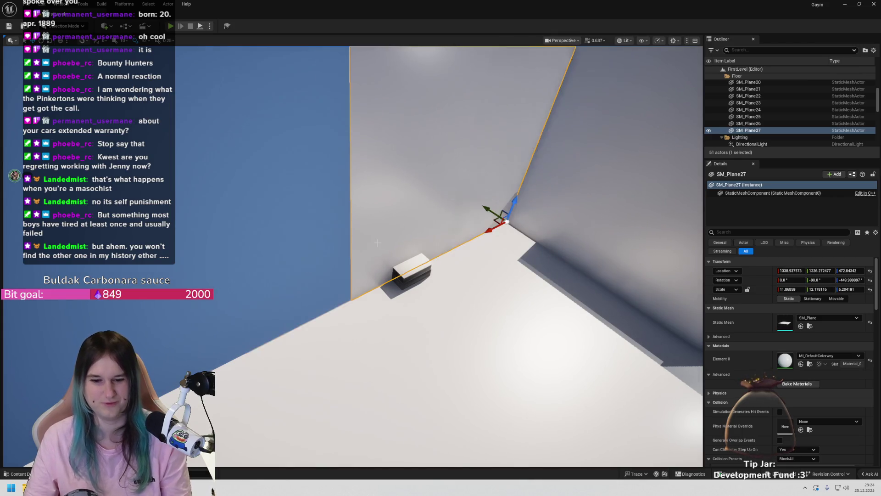
mouse_move(457, 237)
mouse_down()
mouse_move(403, 257)
mouse_move(458, 237)
mouse_up()
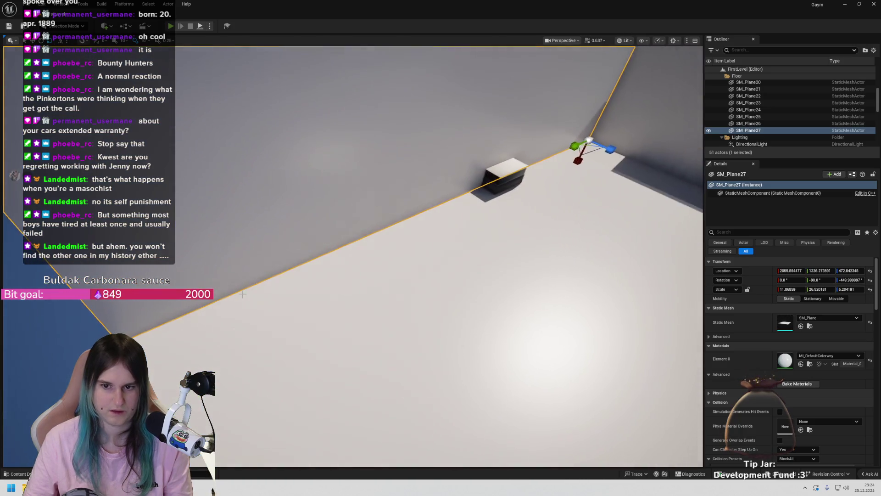
Set a pivot offset on SM_Plane27 and duplicate it as SM_Plane28
key(w)
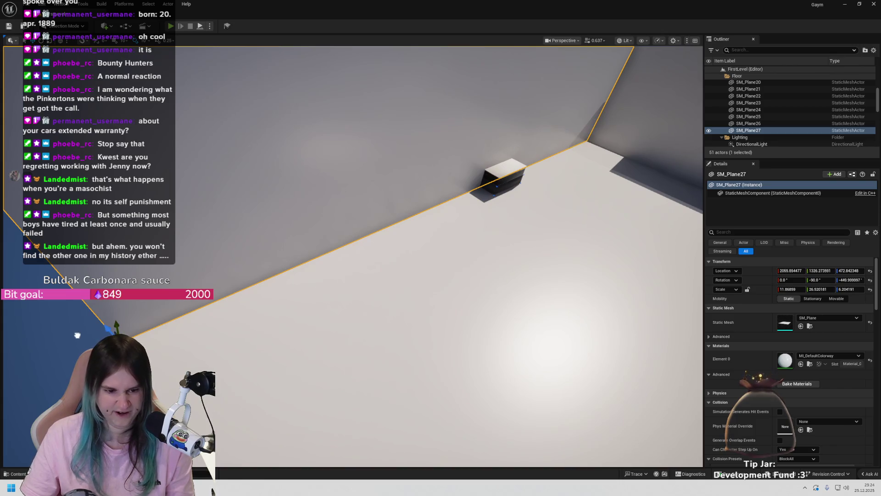
right_click(218, 303)
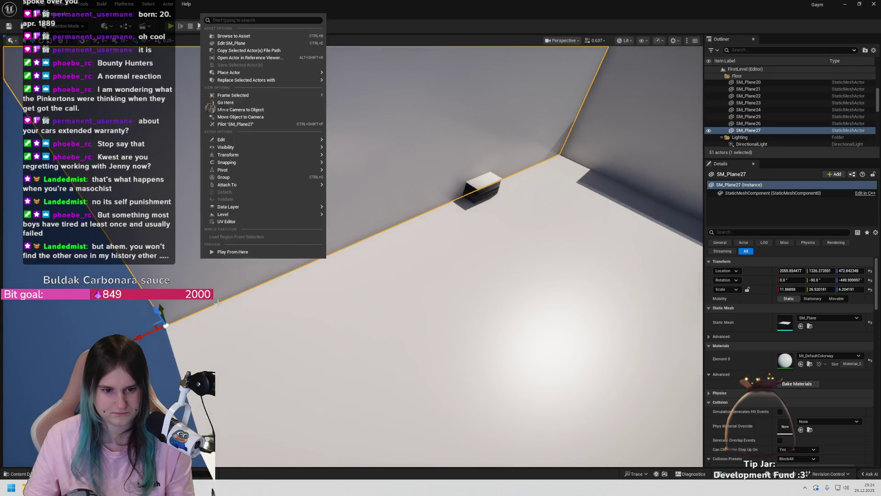
mouse_move(264, 166)
click(354, 175)
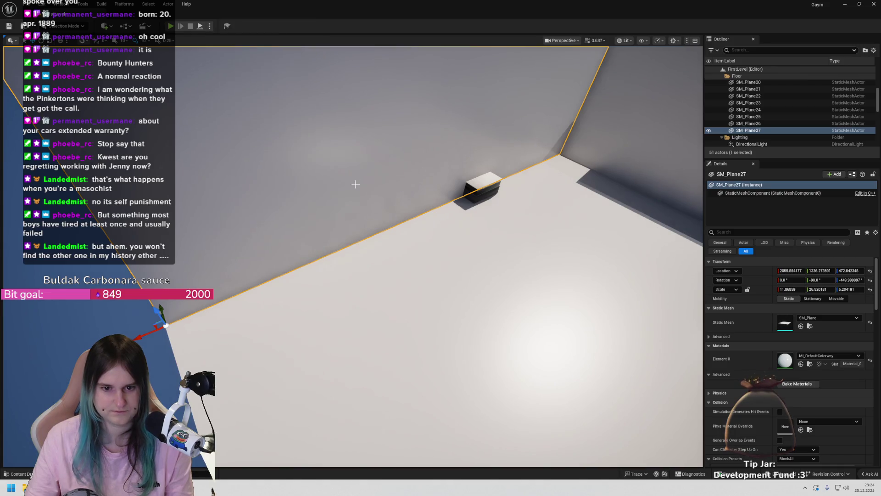
scroll(354, 207, down, 2)
scroll(353, 208, down, 6)
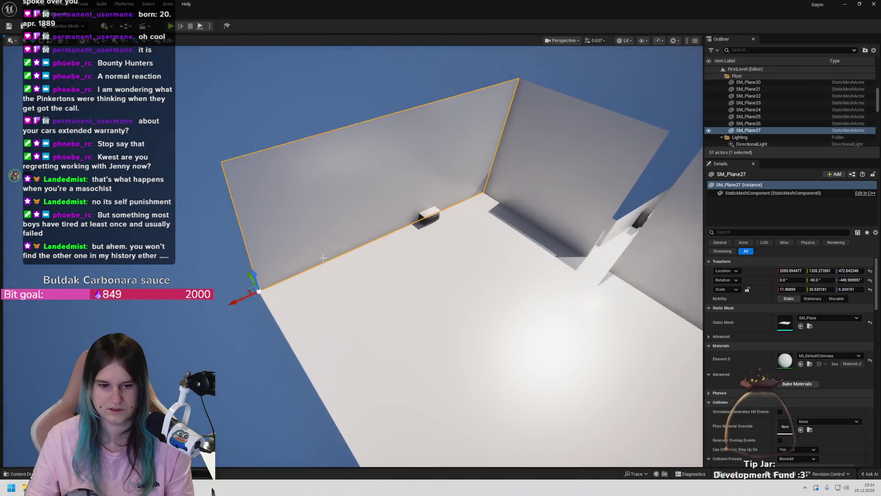
scroll(309, 271, down, 2)
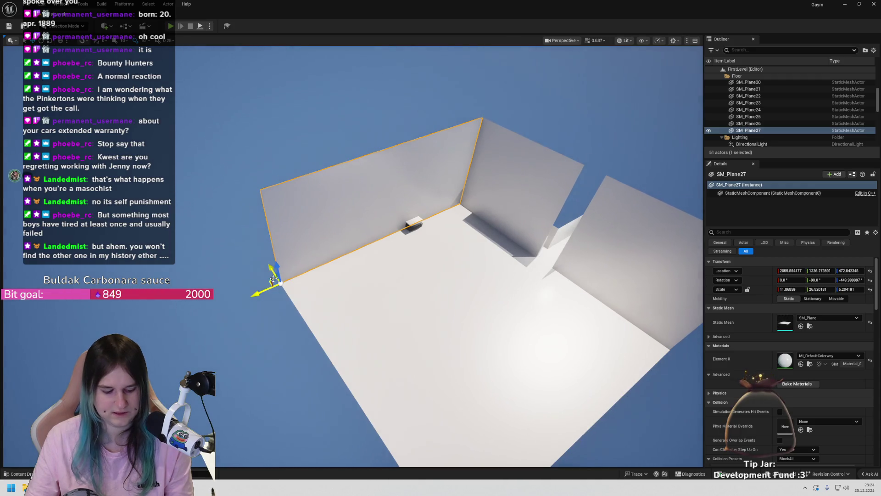
key(ctrl+d)
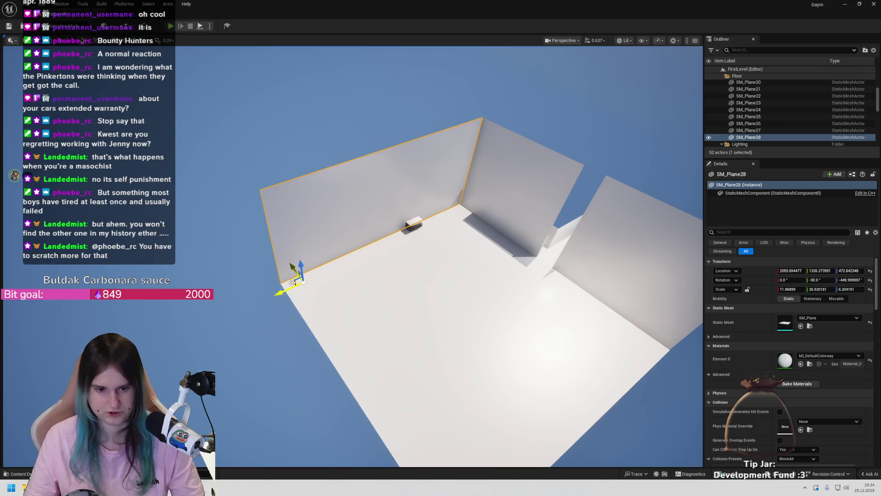
Duplicate the wall as SM_Plane29 further right, nudge it along Y, and turn it 180°
key(ctrl+z)
key(ctrl+d)
mouse_move(269, 280)
mouse_down()
mouse_move(532, 351)
mouse_move(660, 357)
mouse_move(190, 309)
mouse_move(344, 318)
mouse_move(349, 306)
mouse_up()
key(ctrl+d)
key(ctrl+z)
key(ctrl+z)
key(ctrl+z)
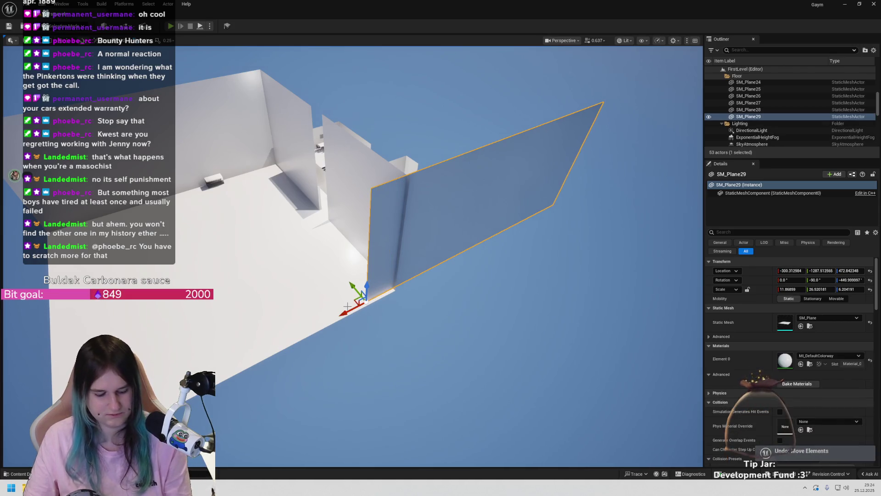
drag(380, 274, 397, 288)
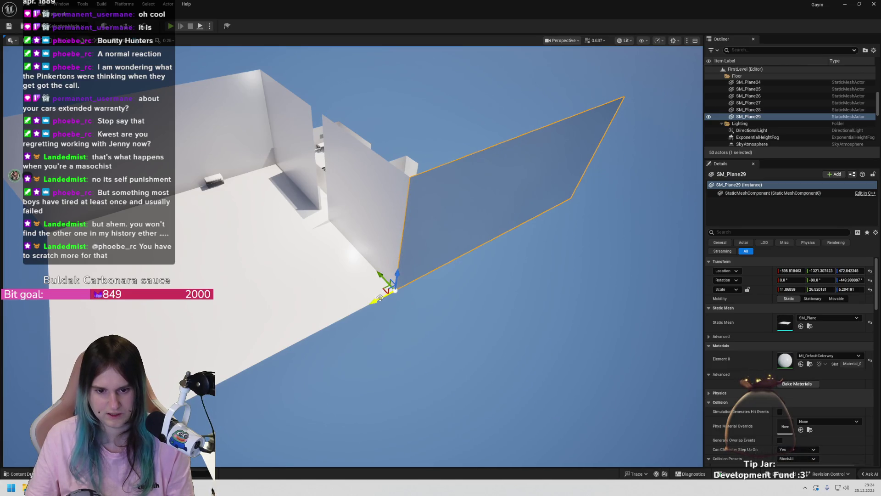
mouse_move(375, 316)
mouse_down()
mouse_move(123, 333)
mouse_move(175, 293)
mouse_move(34, 355)
mouse_up()
Copy SM_Plane29 as SM_Plane30 and rotate SM_Plane29 a further 90° to enclose the room
key(ctrl+d)
drag(285, 318, 285, 344)
click(213, 345)
drag(243, 425, 253, 414)
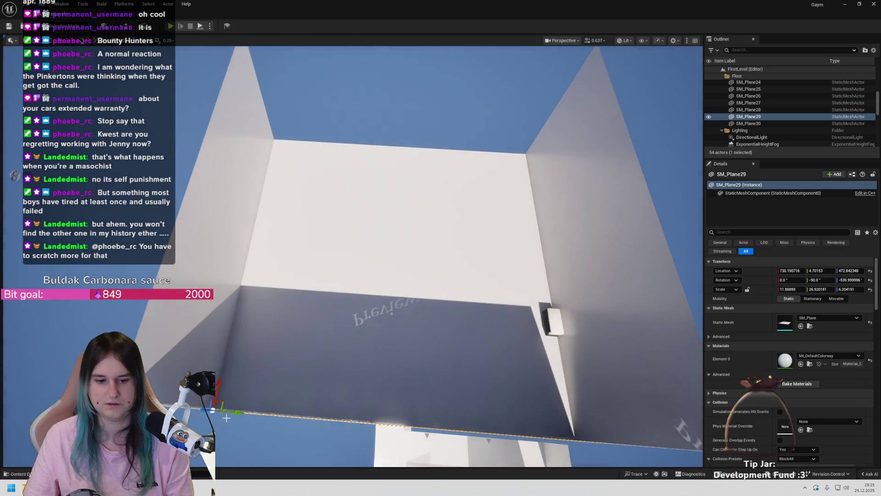
click(364, 207)
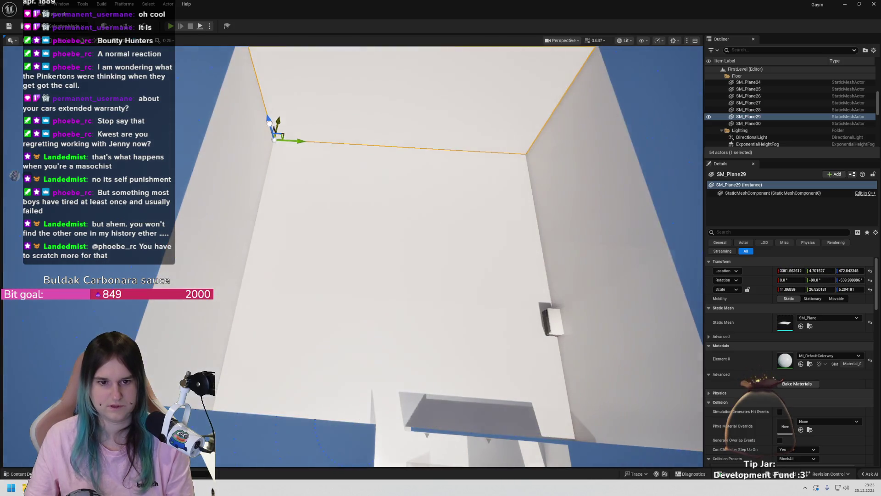
mouse_move(481, 233)
mouse_down()
mouse_move(248, 248)
mouse_move(330, 221)
mouse_move(348, 224)
mouse_move(330, 229)
mouse_move(335, 211)
mouse_move(349, 234)
mouse_move(376, 234)
mouse_move(376, 206)
mouse_move(362, 243)
mouse_move(372, 207)
mouse_move(362, 229)
mouse_move(367, 220)
mouse_move(372, 230)
mouse_move(265, 247)
mouse_move(271, 225)
mouse_move(283, 231)
mouse_up()
click(248, 248)
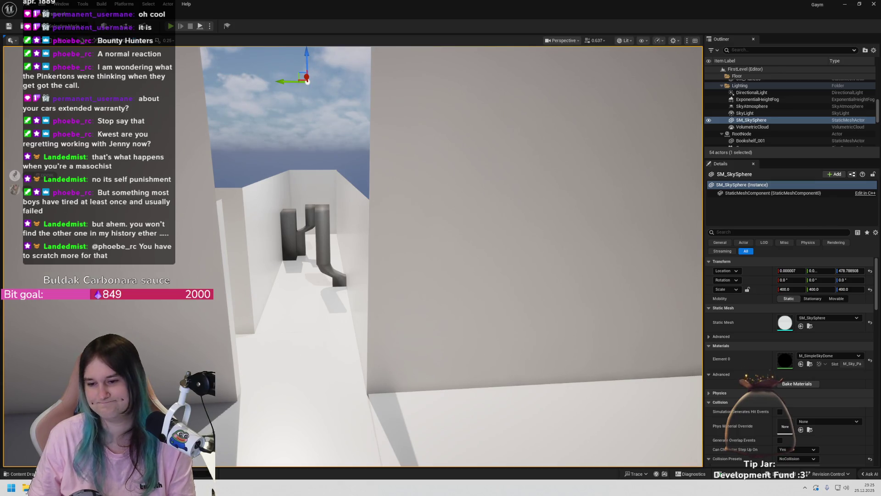
click(248, 362)
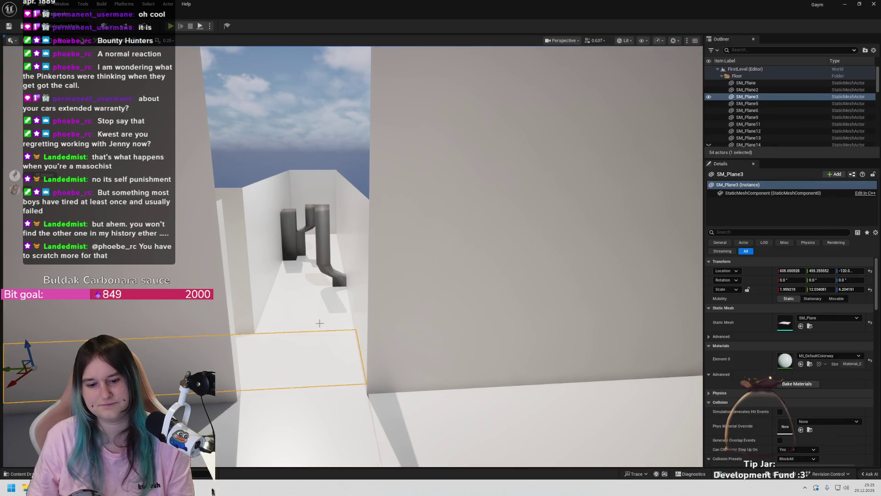
Select the small SM_Plane14 panel, undoing an accidental duplicate
click(739, 77)
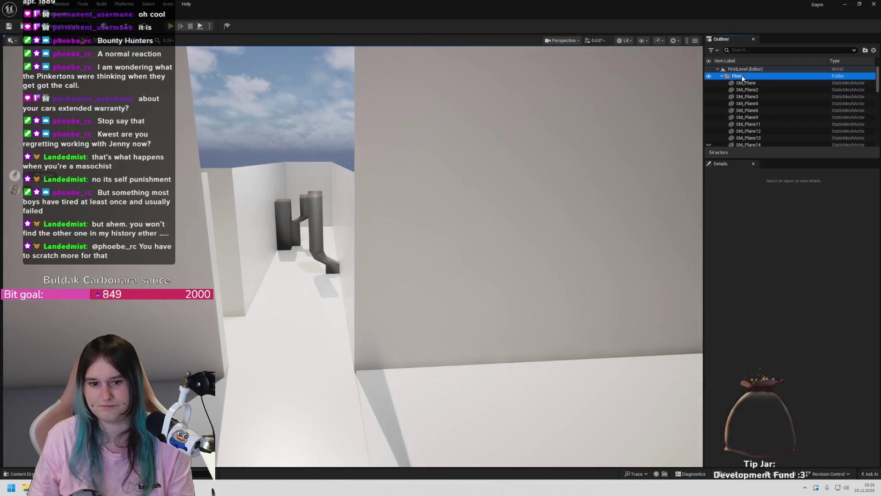
mouse_move(394, 226)
mouse_down()
mouse_move(404, 205)
mouse_move(348, 228)
mouse_up()
click(348, 228)
right_click(343, 62)
click(528, 263)
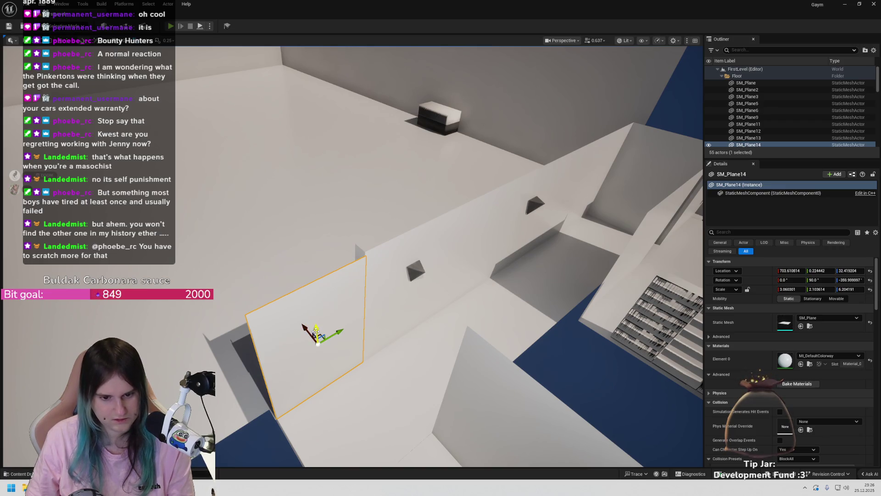
drag(316, 330, 308, 349)
key(ctrl+z)
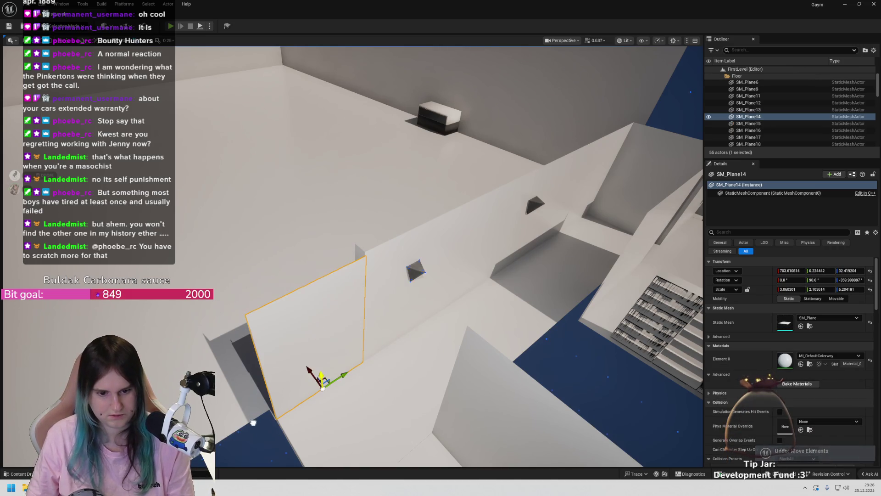
Reselect SM_Plane14 under the overlapping copy and drag it along X to about 1050
right_click(300, 129)
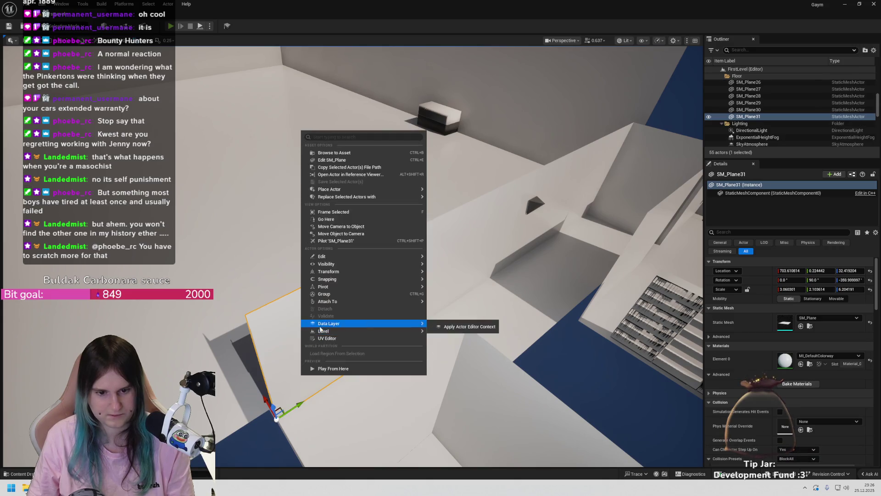
key(Escape)
click(302, 335)
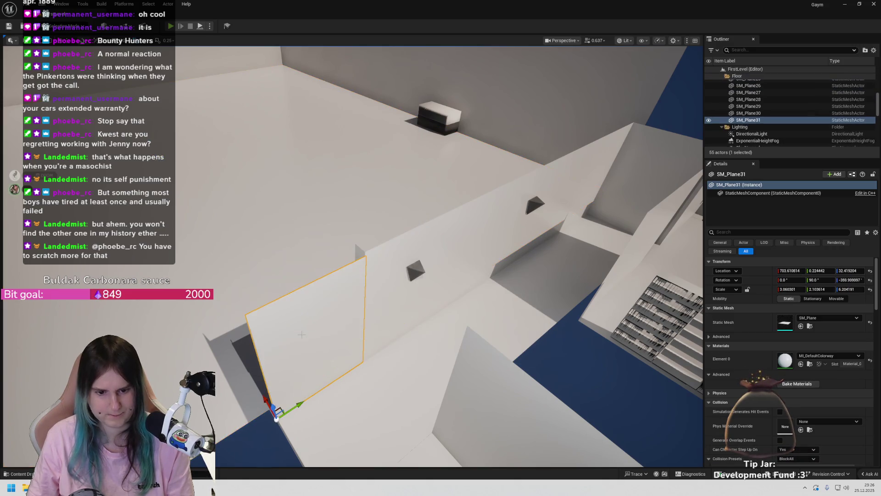
click(312, 339)
click(312, 340)
click(317, 342)
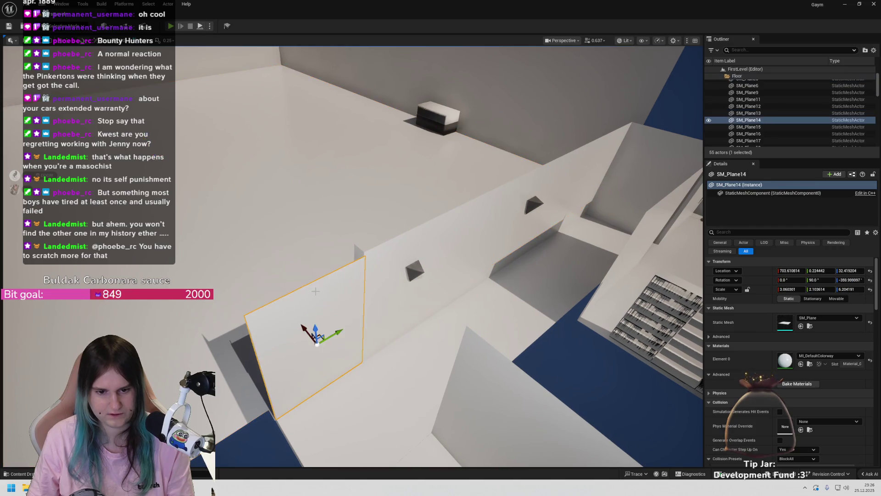
drag(302, 334, 213, 250)
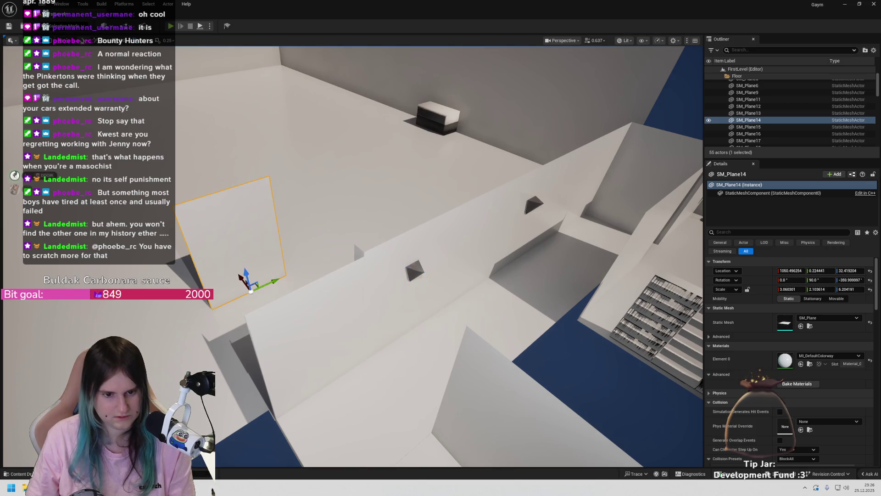
Set SM_Plane14's pivot to its corner and rotate the panel about 170°
right_click(235, 235)
mouse_move(278, 390)
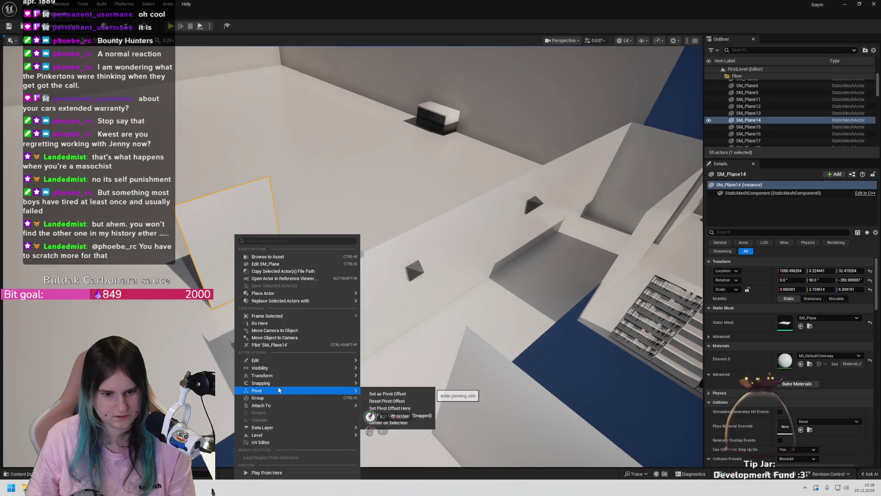
click(378, 394)
scroll(352, 241, down, 1)
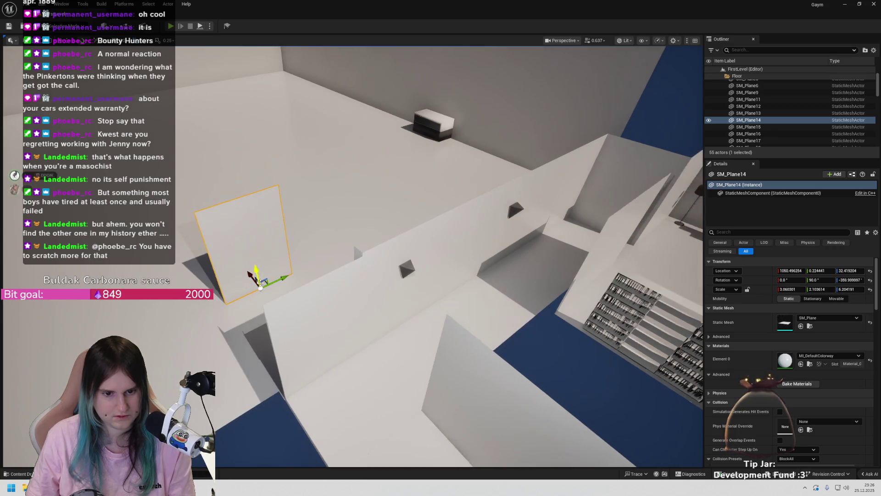
key(e)
drag(255, 315, 293, 316)
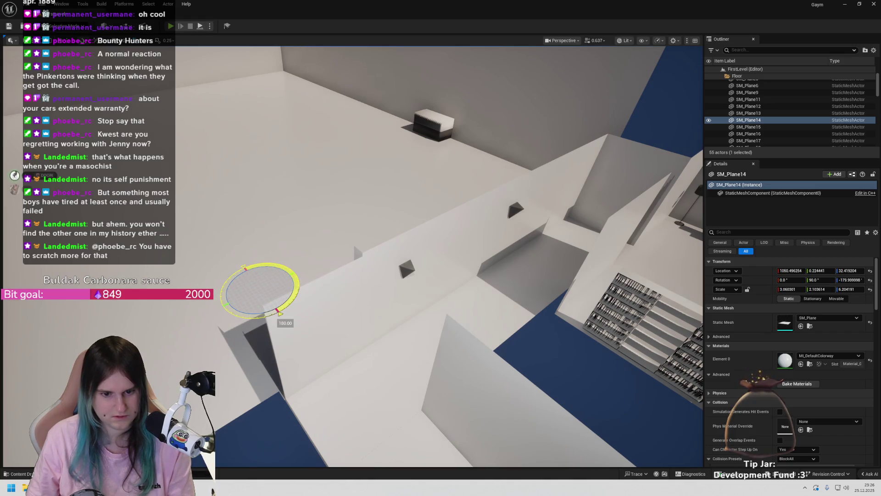
Slide SM_Plane14 along X from 757.8 to about 730, near the neighbouring walls
key(w)
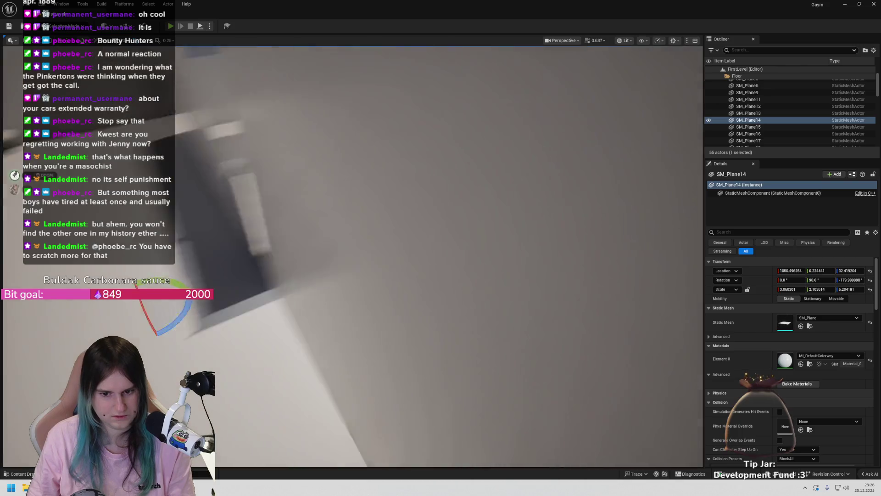
key(s)
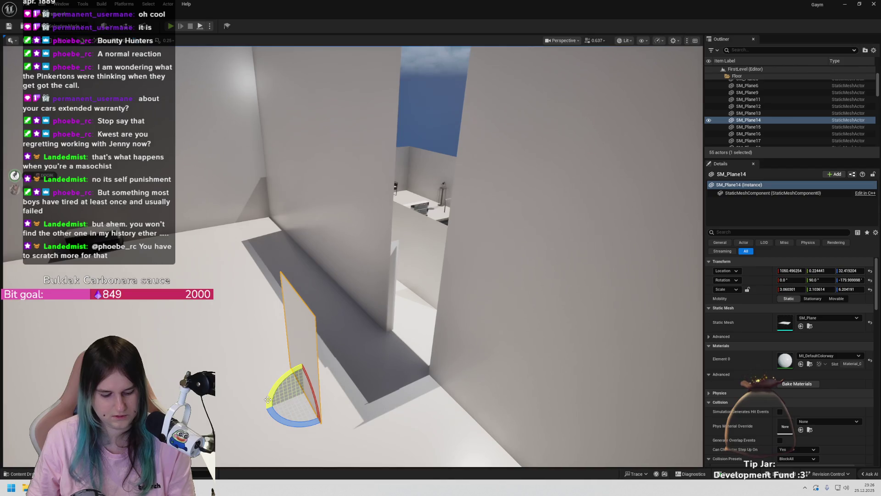
key(w)
mouse_move(280, 397)
mouse_down()
mouse_move(394, 240)
mouse_move(377, 257)
mouse_move(399, 255)
mouse_move(391, 241)
mouse_up()
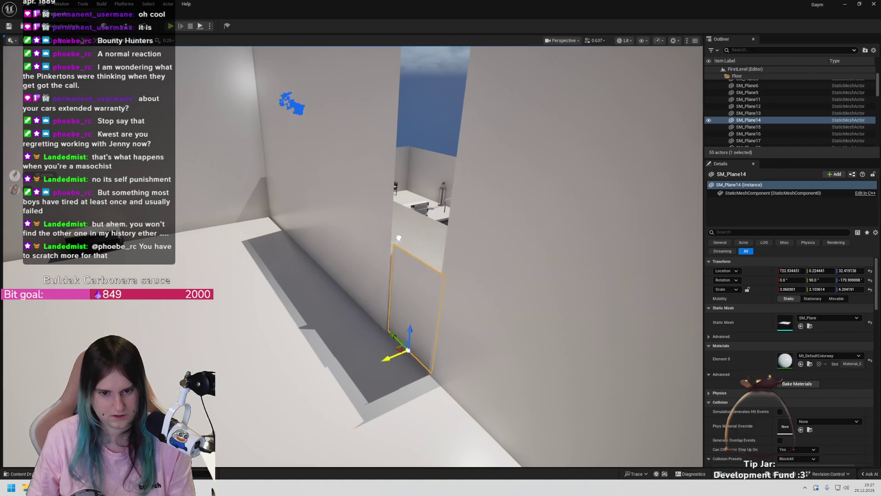
mouse_move(382, 275)
mouse_down()
mouse_move(381, 238)
mouse_move(335, 364)
mouse_up()
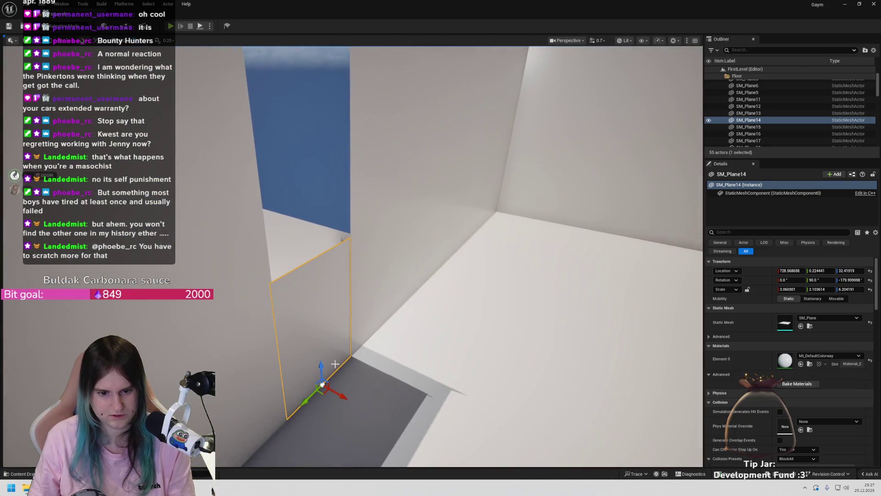
drag(335, 399, 316, 365)
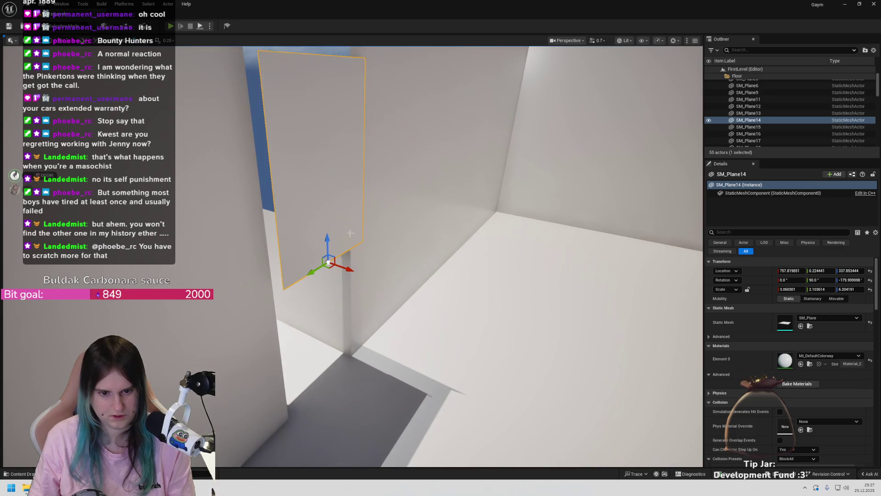
mouse_move(347, 269)
mouse_down()
mouse_move(327, 216)
mouse_move(328, 234)
mouse_move(367, 213)
mouse_move(312, 262)
mouse_move(314, 278)
mouse_move(314, 258)
mouse_move(403, 242)
mouse_move(362, 201)
mouse_move(352, 160)
mouse_up()
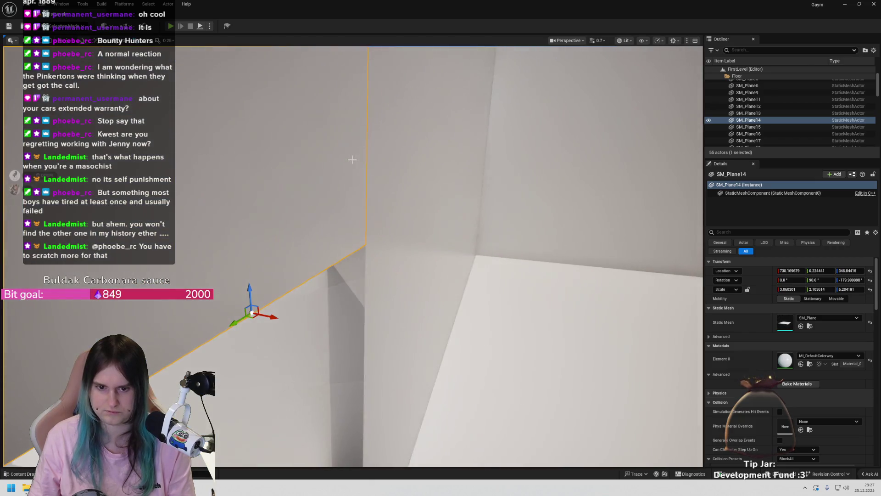
Check the placement against the SM_Plane11 wall and SM_Plane3 floor, then reselect SM_Plane14
click(376, 159)
mouse_move(527, 147)
mouse_down()
mouse_move(340, 348)
mouse_move(335, 385)
mouse_up()
click(340, 348)
click(291, 213)
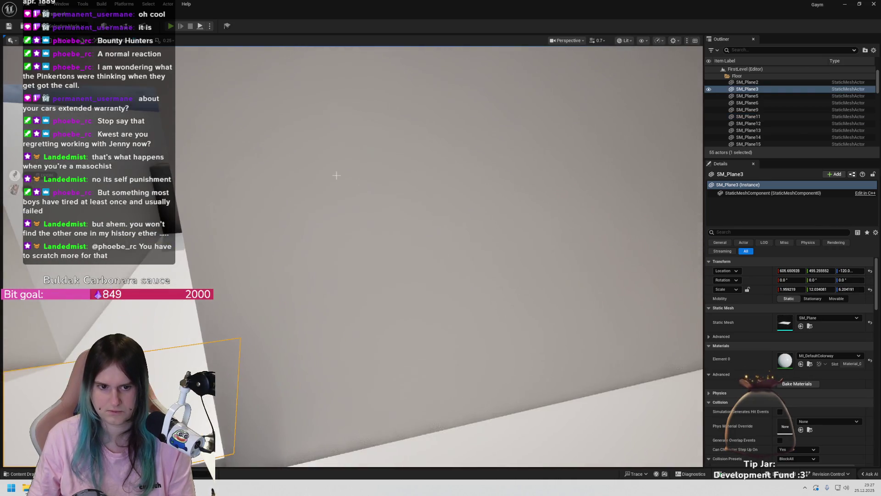
mouse_move(291, 213)
mouse_down()
mouse_move(291, 193)
mouse_move(303, 239)
mouse_move(296, 276)
mouse_up()
click(397, 233)
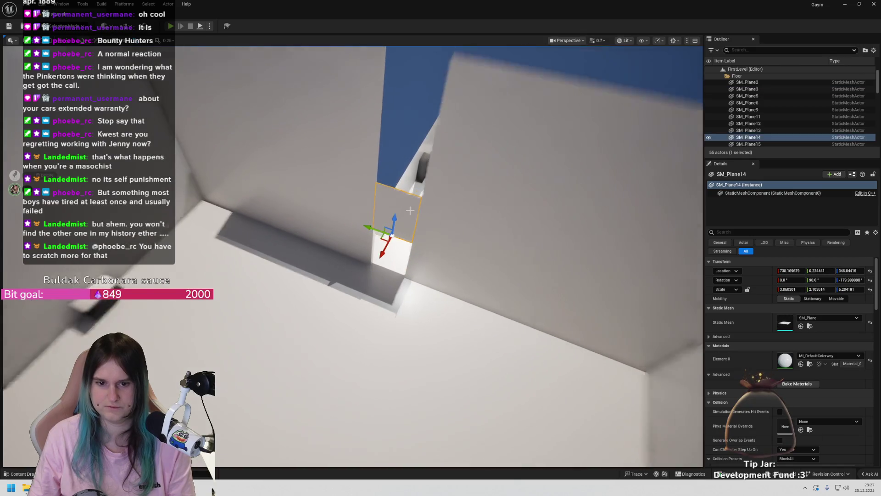
Scale SM_Plane14 to X 7.79 (from 3.06) and narrow its Y scale to about 2.07
drag(388, 222, 390, 151)
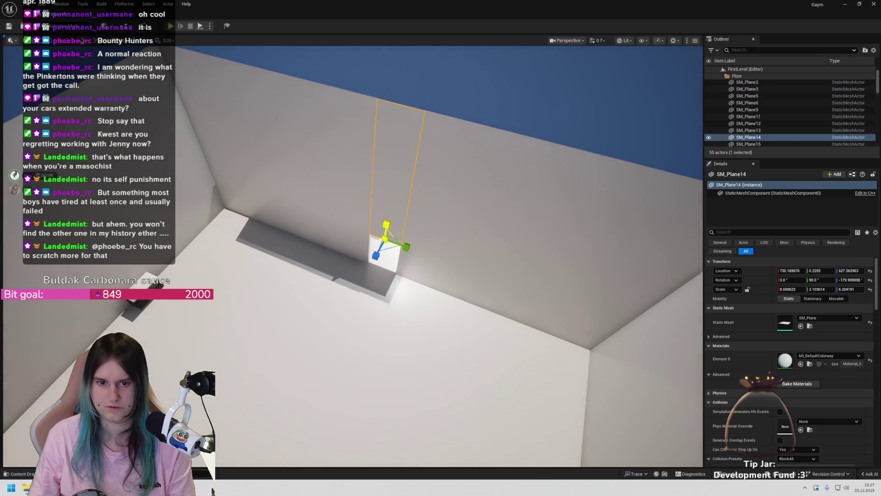
click(468, 115)
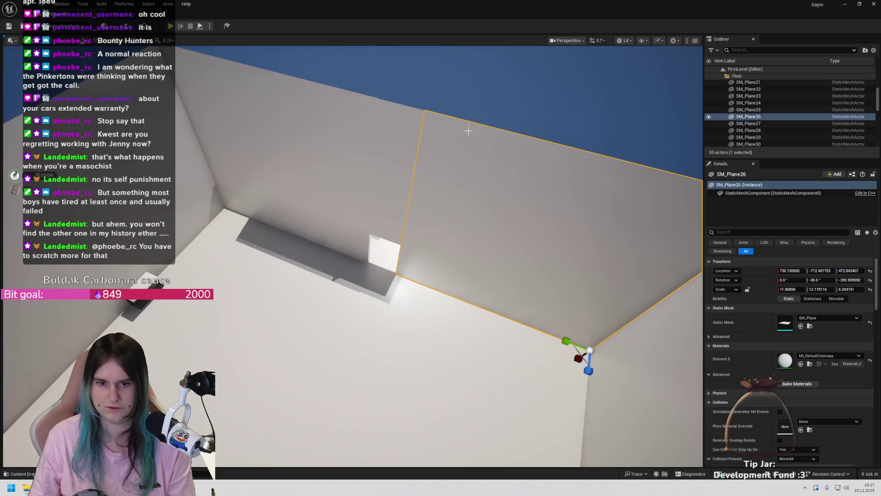
mouse_move(432, 124)
mouse_down()
mouse_move(440, 193)
mouse_move(486, 188)
mouse_move(498, 200)
mouse_move(500, 229)
mouse_move(495, 187)
mouse_up()
click(380, 213)
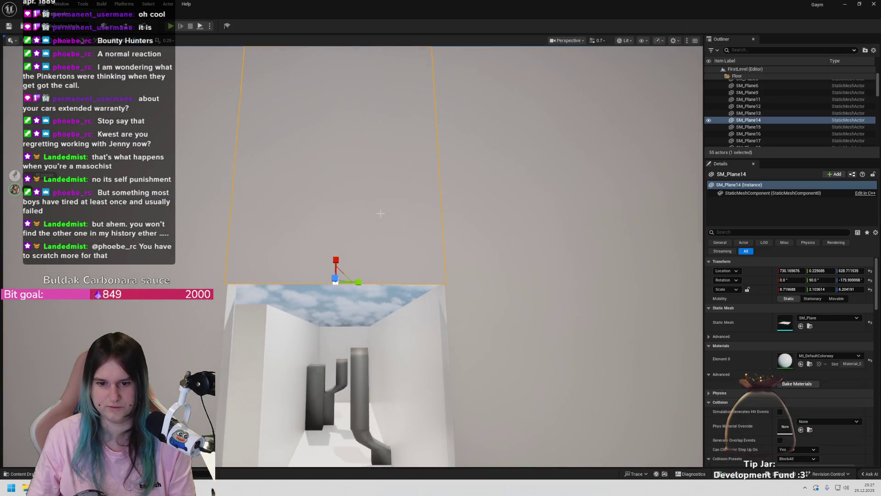
mouse_move(351, 243)
mouse_down()
mouse_move(367, 243)
mouse_move(303, 243)
mouse_move(303, 269)
mouse_up()
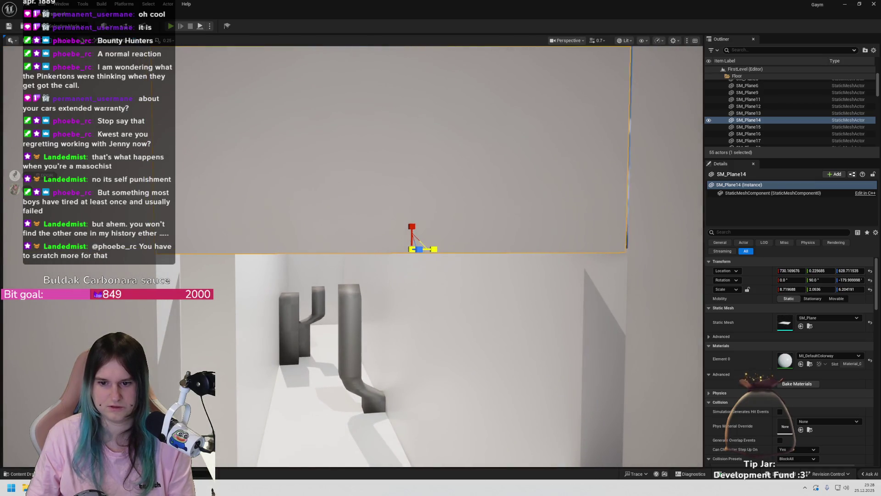
drag(434, 249, 432, 249)
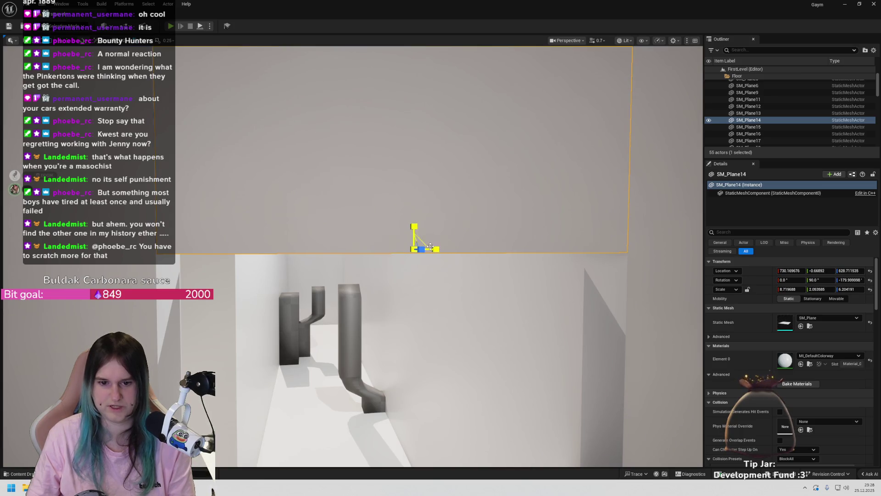
mouse_move(439, 255)
mouse_down()
mouse_move(413, 298)
mouse_move(310, 360)
mouse_move(336, 406)
mouse_up()
click(311, 360)
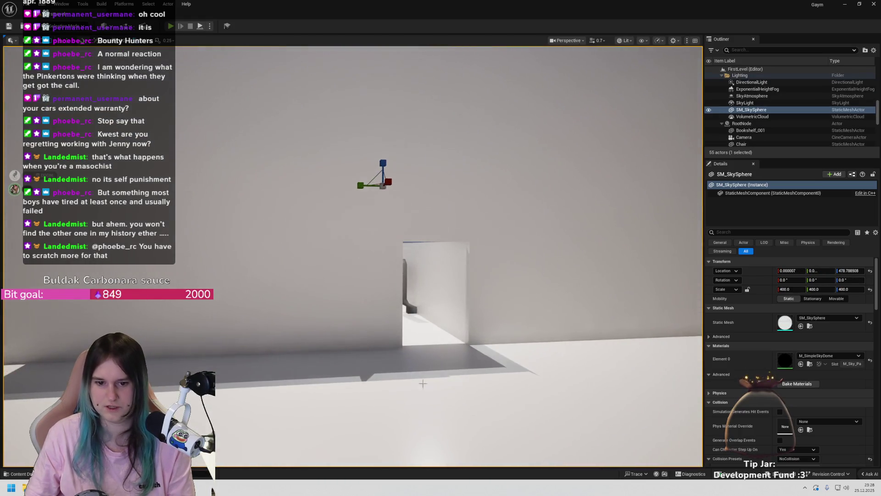
Select the thin SM_Plane5 floor strip by the corridor and Alt-drag a raised copy, SM_Plane7
mouse_move(470, 391)
mouse_down()
mouse_move(441, 358)
mouse_move(422, 390)
mouse_move(427, 374)
mouse_up()
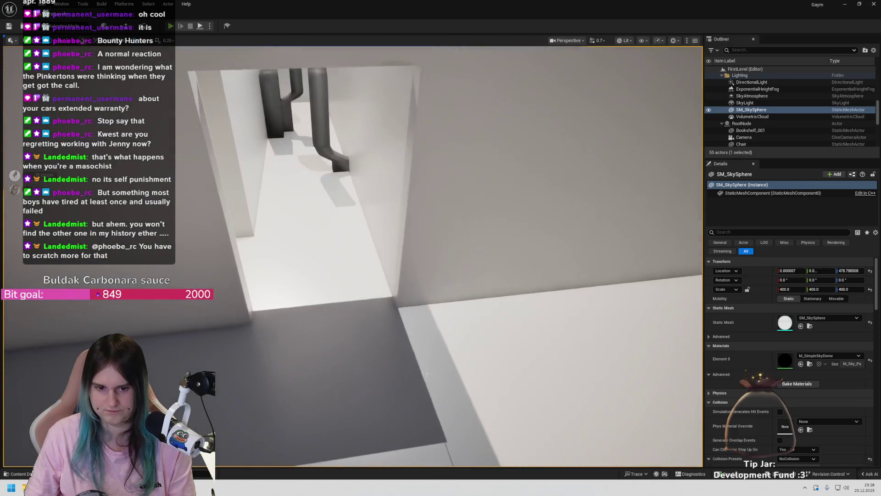
click(320, 278)
click(292, 228)
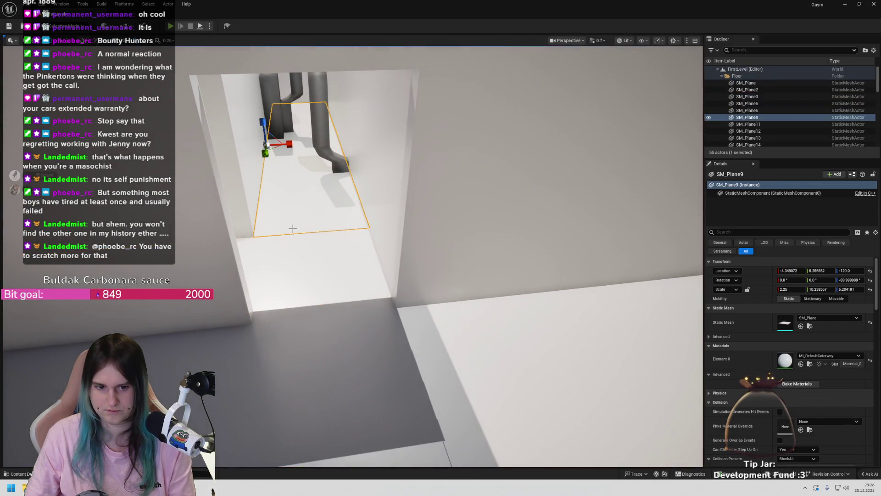
click(291, 317)
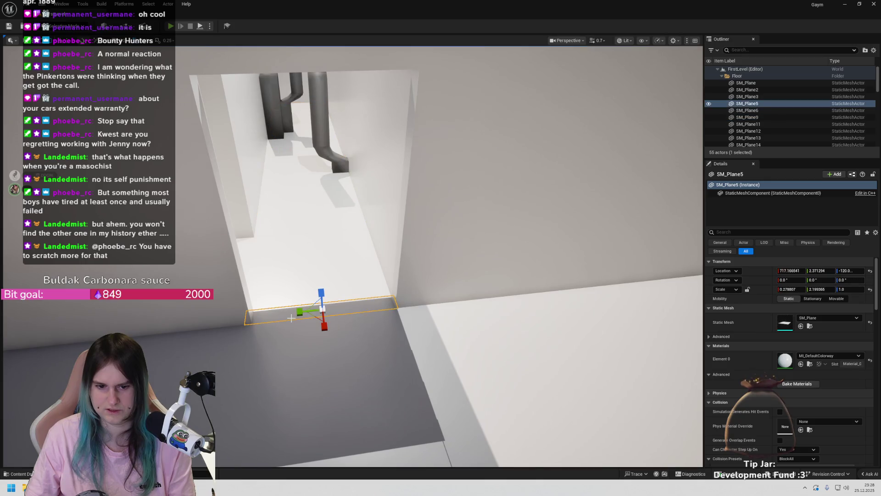
click(301, 220)
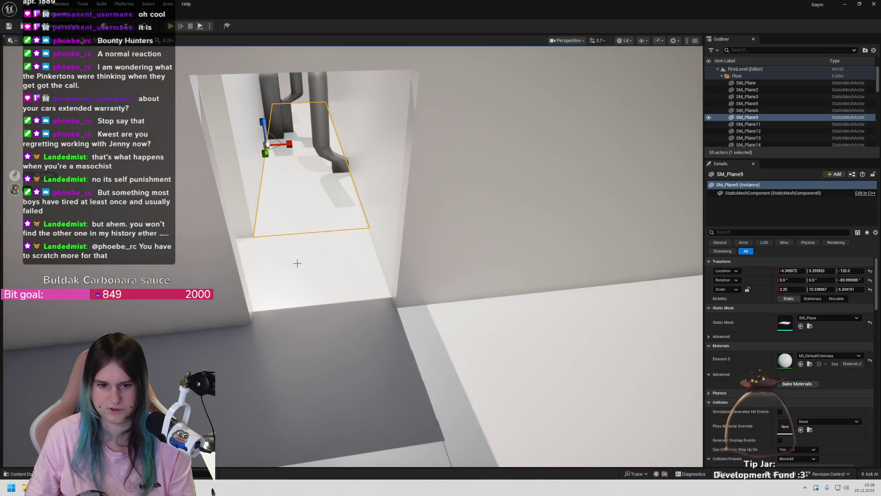
click(306, 318)
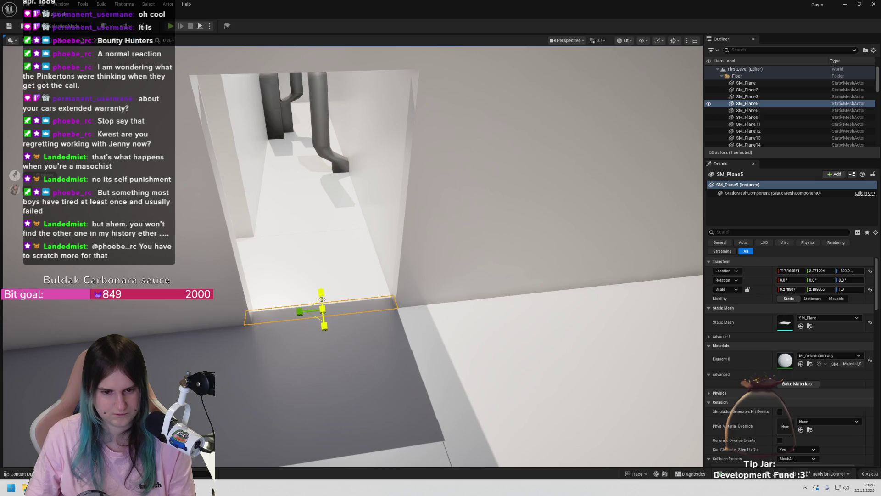
mouse_move(322, 294)
mouse_down()
mouse_move(324, 264)
mouse_move(324, 333)
mouse_move(319, 274)
mouse_move(335, 226)
mouse_move(303, 257)
mouse_move(347, 289)
mouse_up()
key(e)
Raise the SM_Plane14 ceiling panel slightly, redoing an overshoot, then select the SM_Plane7 beam
key(w)
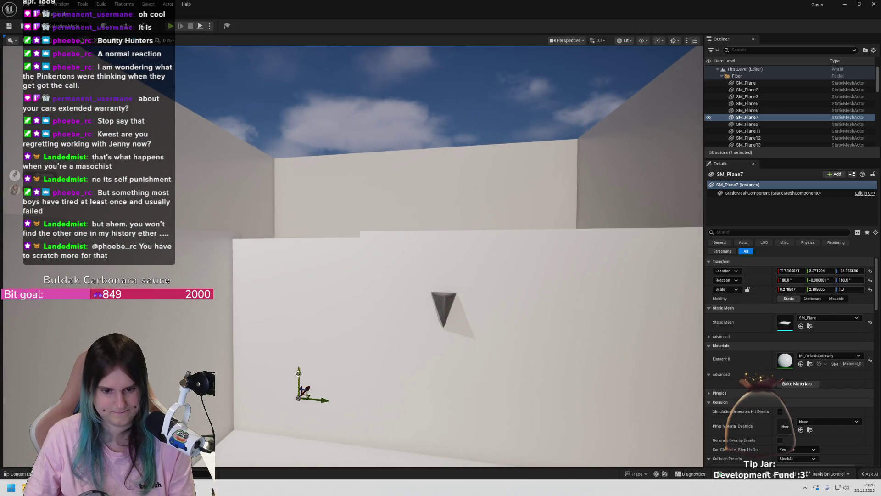
mouse_move(222, 225)
mouse_down()
mouse_move(216, 215)
mouse_move(201, 230)
mouse_move(206, 215)
mouse_move(230, 221)
mouse_move(216, 216)
mouse_move(211, 225)
mouse_move(216, 211)
mouse_move(215, 221)
mouse_up()
click(360, 173)
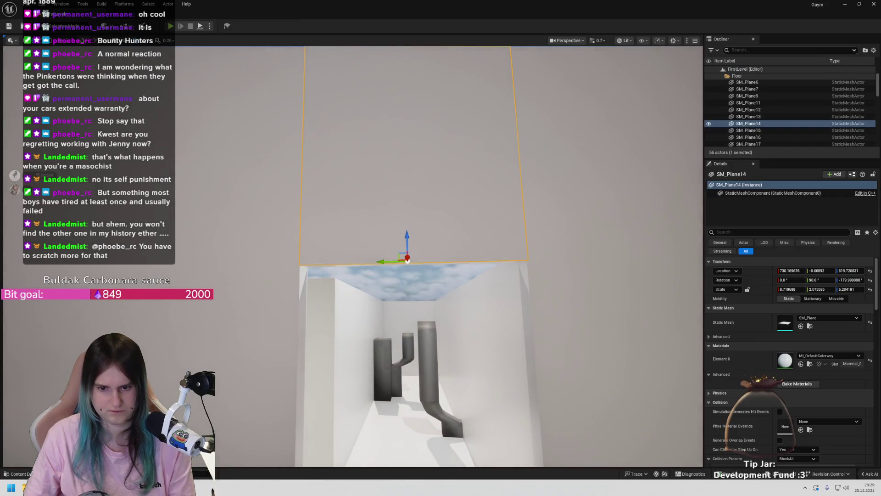
drag(213, 223, 220, 216)
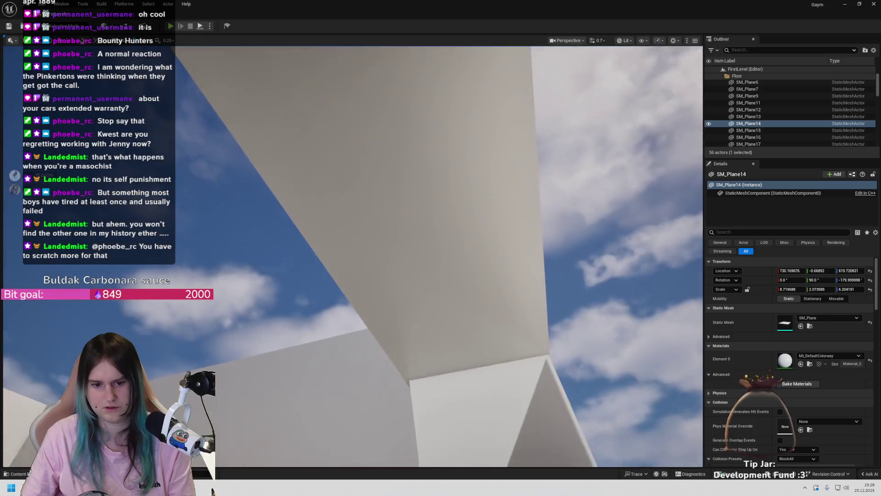
drag(288, 140, 287, 140)
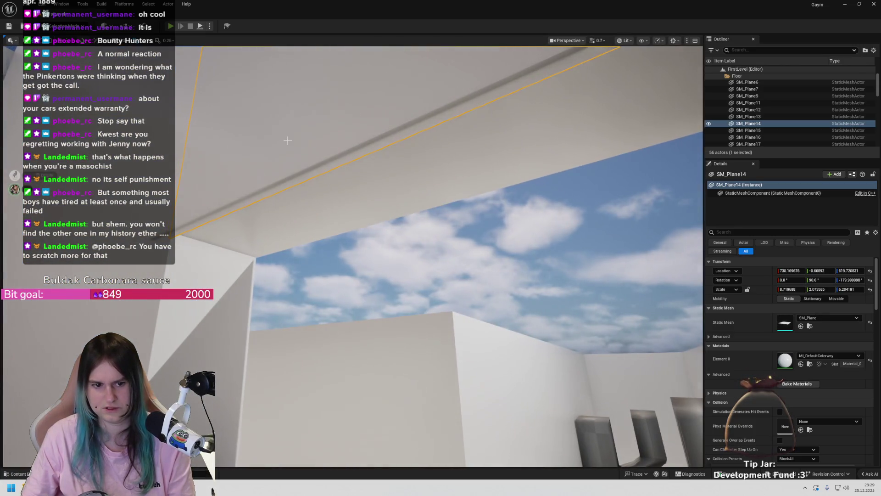
mouse_move(371, 157)
mouse_down()
mouse_move(418, 184)
mouse_move(450, 161)
mouse_up()
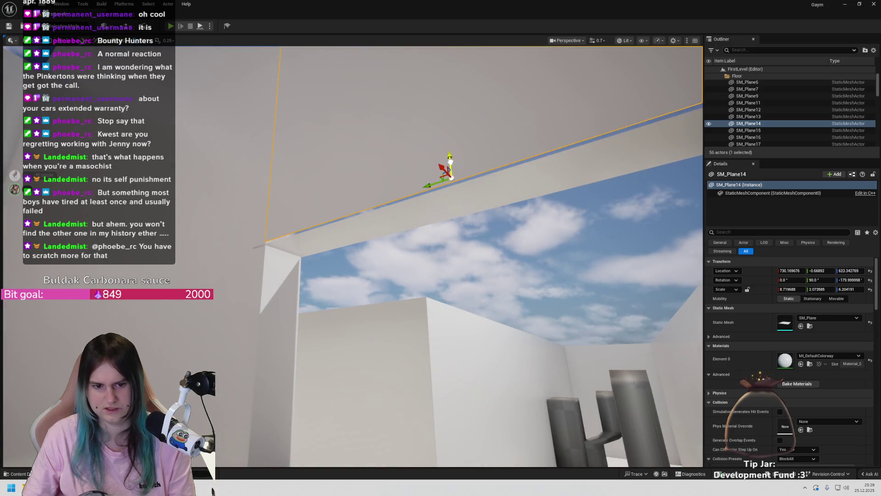
key(ctrl+z)
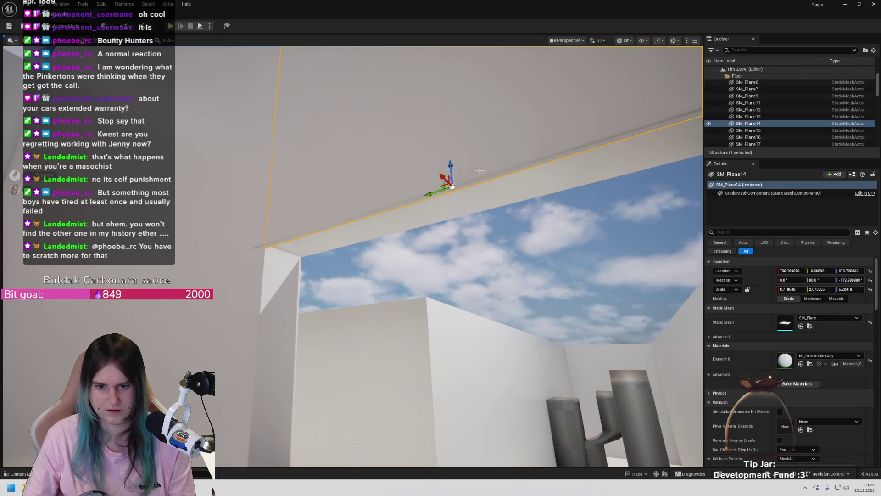
drag(453, 169, 456, 163)
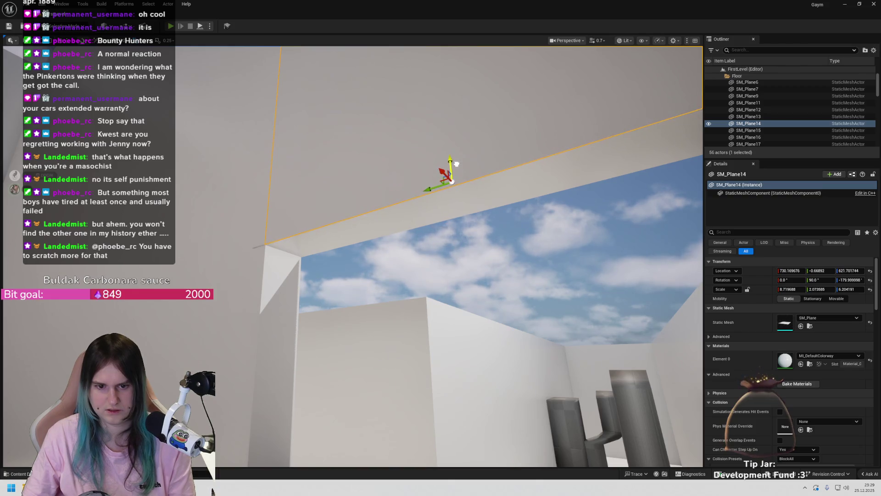
drag(440, 238, 439, 238)
click(440, 223)
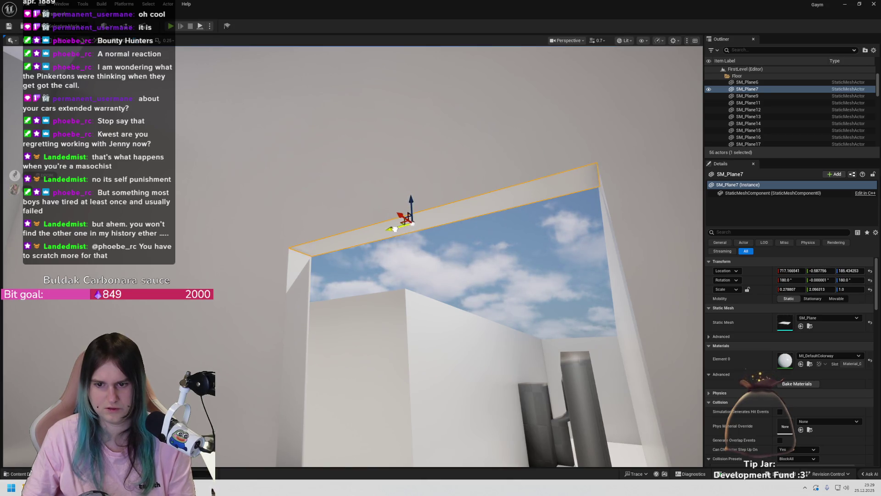
drag(440, 239, 439, 238)
drag(243, 254, 288, 246)
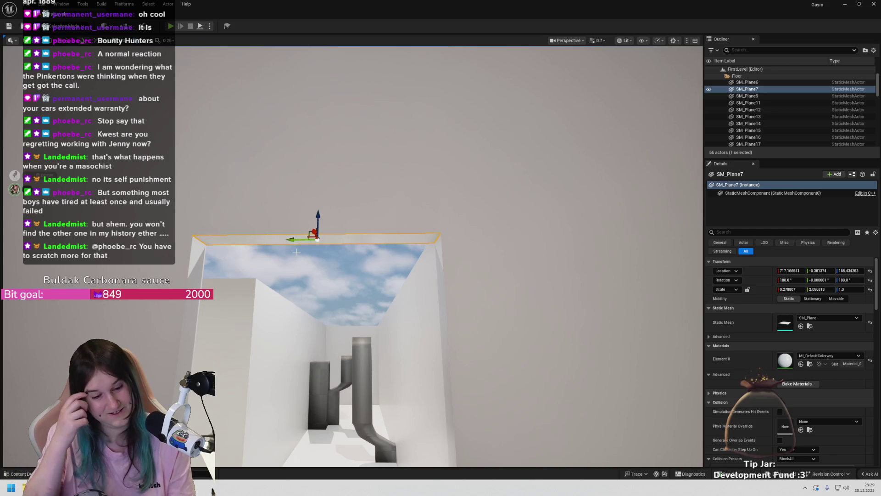
drag(297, 252, 296, 252)
drag(330, 176, 330, 176)
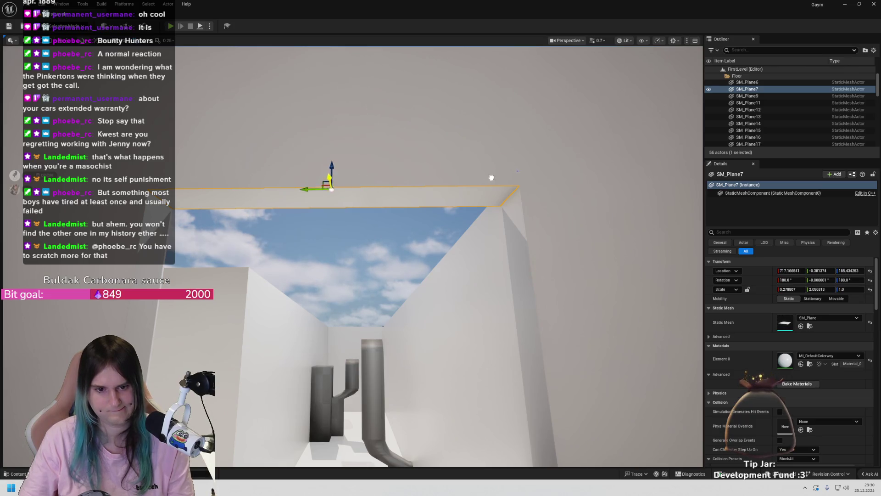
drag(330, 176, 329, 176)
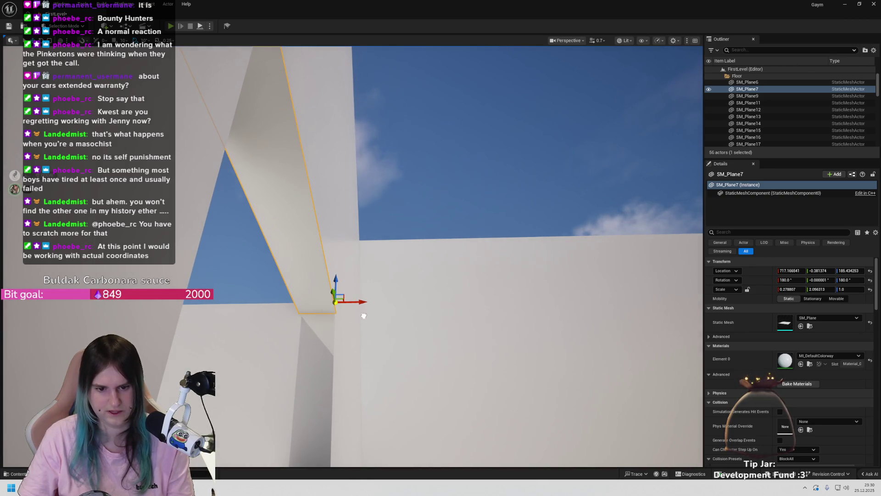
drag(330, 176, 330, 176)
drag(333, 258, 332, 258)
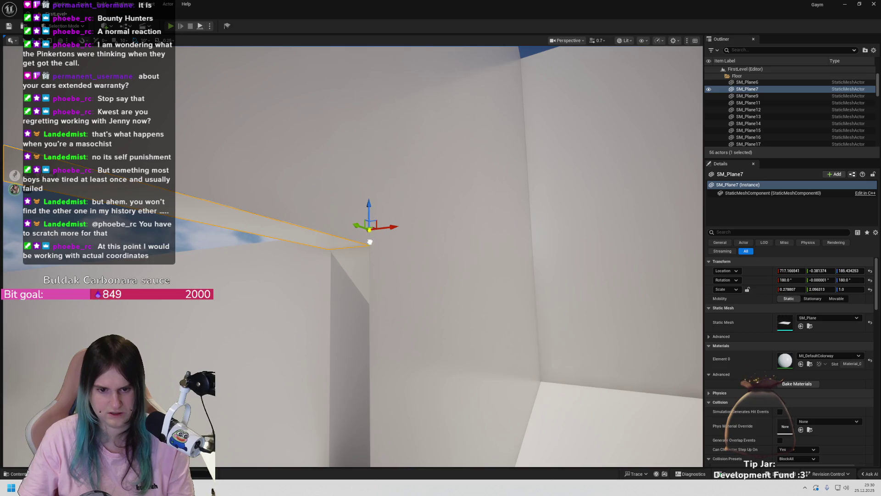
mouse_move(350, 245)
mouse_down()
mouse_move(350, 188)
mouse_move(308, 208)
mouse_up()
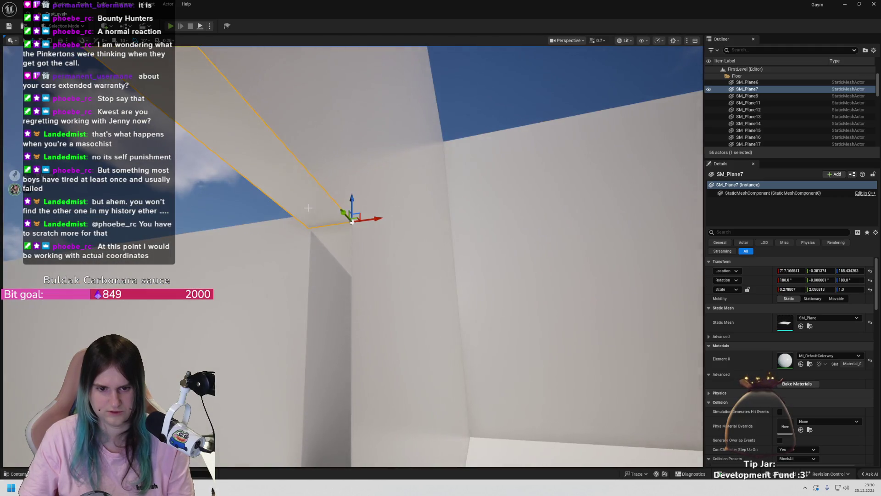
Set a corner of SM_Plane7 as its pivot offset
right_click(308, 207)
mouse_move(357, 349)
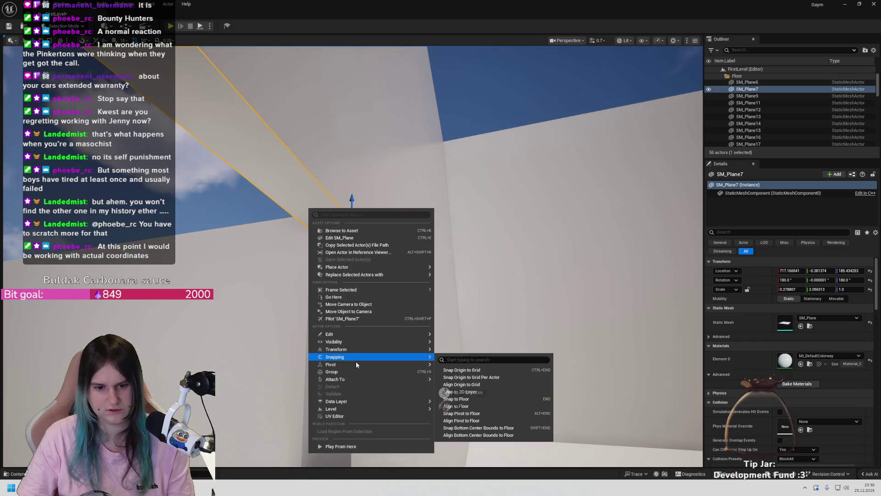
mouse_move(410, 370)
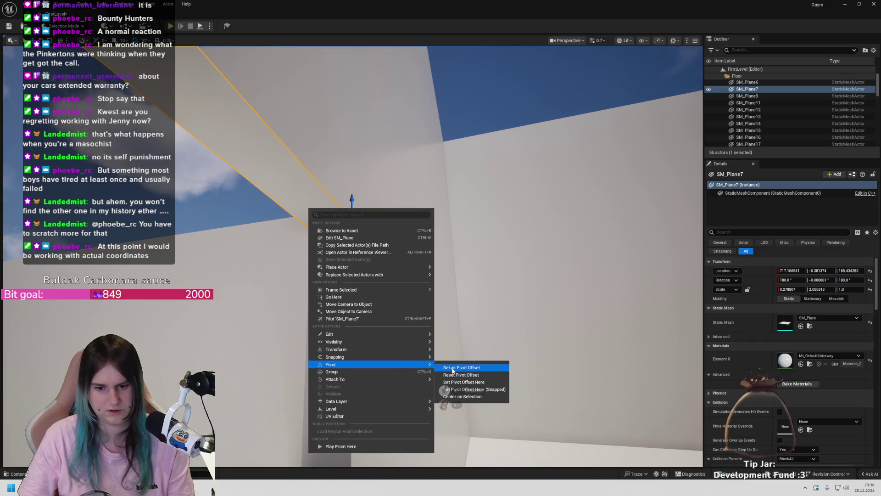
click(448, 367)
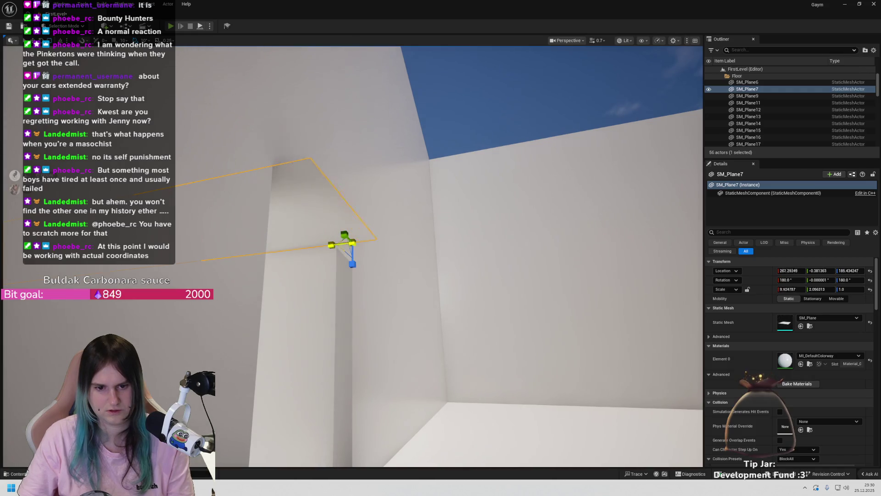
Undo the trial stretch, returning SM_Plane7 to about 717.17, -0.38, 185.43
drag(352, 242, 339, 248)
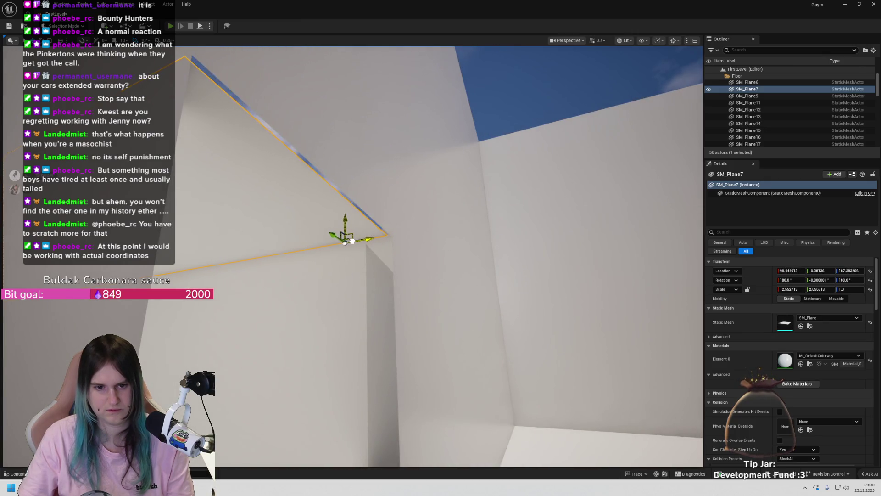
mouse_move(356, 240)
mouse_down()
mouse_move(351, 250)
mouse_move(352, 241)
mouse_up()
key(ctrl+z)
key(ctrl+z)
key(ctrl+z)
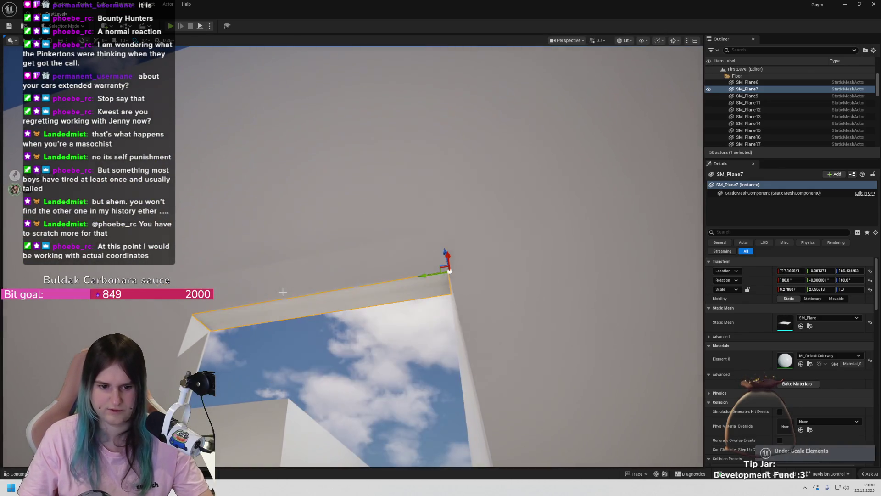
drag(351, 327, 321, 303)
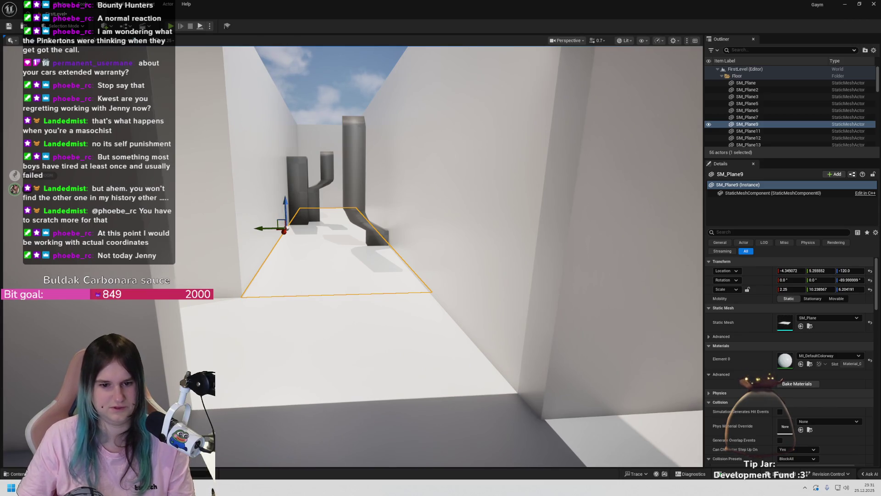
Reset the corridor floor SM_Plane9's pivot offset to its centre
right_click(338, 261)
mouse_move(389, 156)
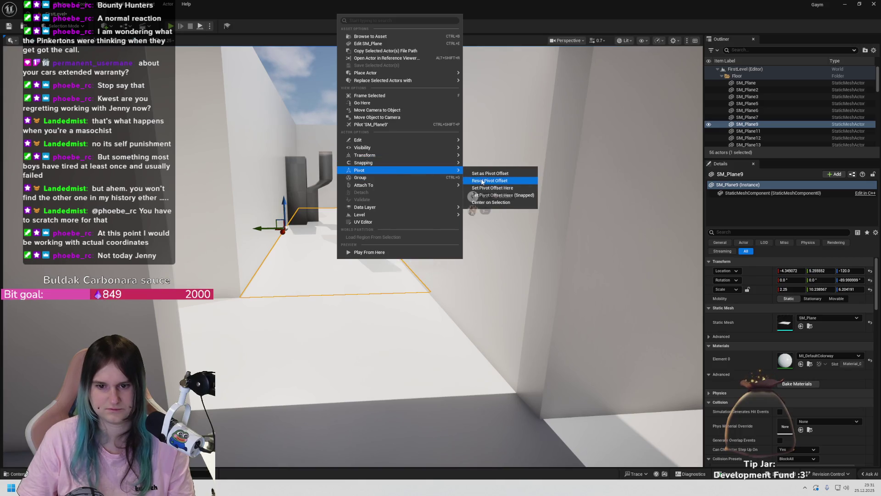
click(491, 182)
scroll(317, 224, up, 3)
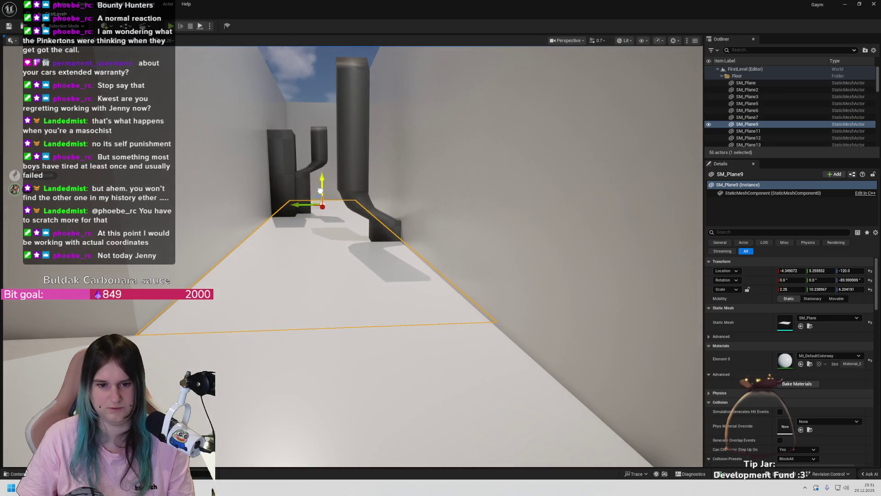
Alt-drag a copy, SM_Plane10, upward, flip it 180° and raise it to Z 194.43
alt+drag(323, 200, 339, 94)
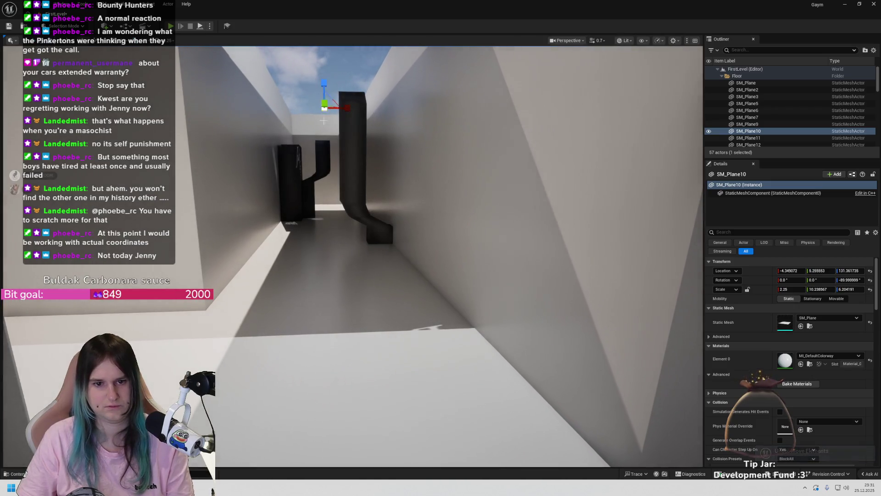
mouse_move(310, 142)
mouse_down()
mouse_move(294, 159)
mouse_move(324, 150)
mouse_move(317, 106)
mouse_move(284, 115)
mouse_up()
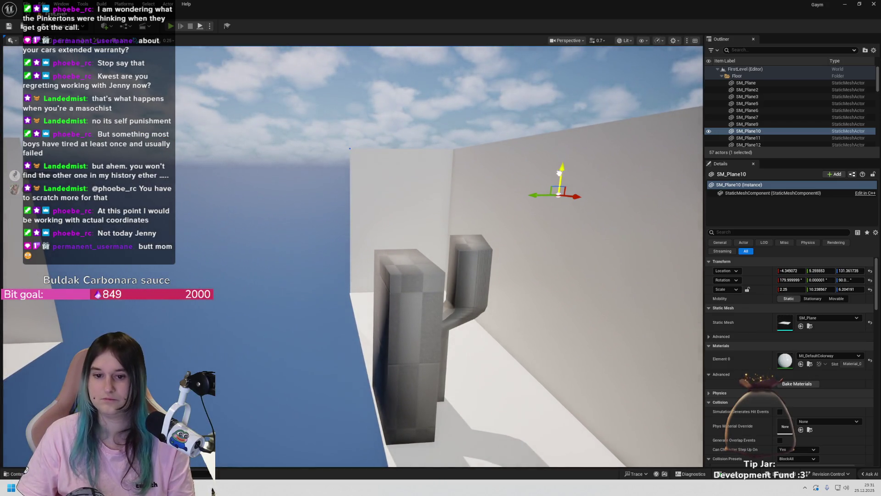
mouse_move(444, 139)
mouse_down()
mouse_move(585, 105)
mouse_move(333, 118)
mouse_move(339, 92)
mouse_move(377, 96)
mouse_move(544, 182)
mouse_up()
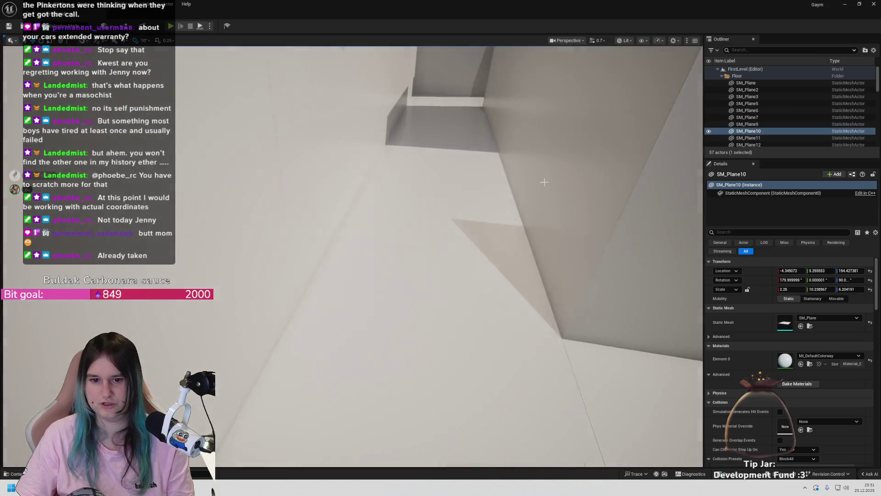
mouse_move(517, 226)
mouse_down()
mouse_move(482, 175)
mouse_move(482, 193)
mouse_move(514, 197)
mouse_move(491, 201)
mouse_move(486, 216)
mouse_move(505, 228)
mouse_up()
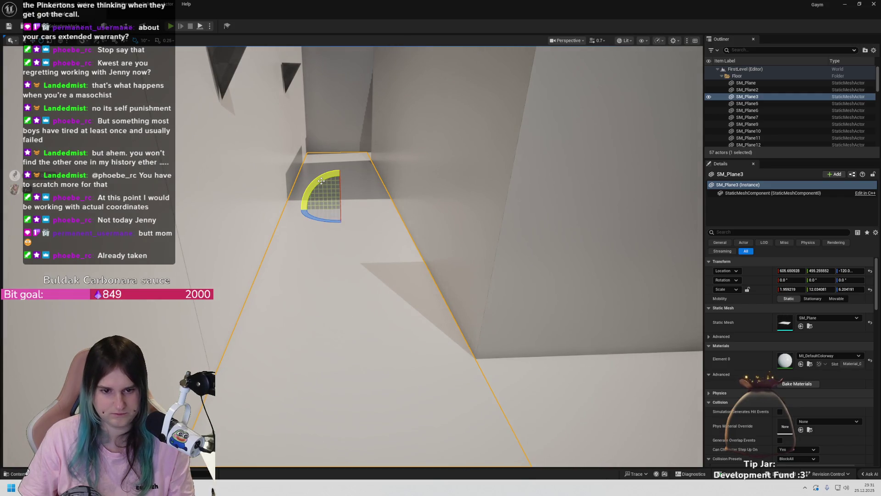
Duplicate SM_Plane3 as SM_Plane4, flip it 180° and raise it to Z 194.42 as a ceiling
drag(339, 184, 344, 157)
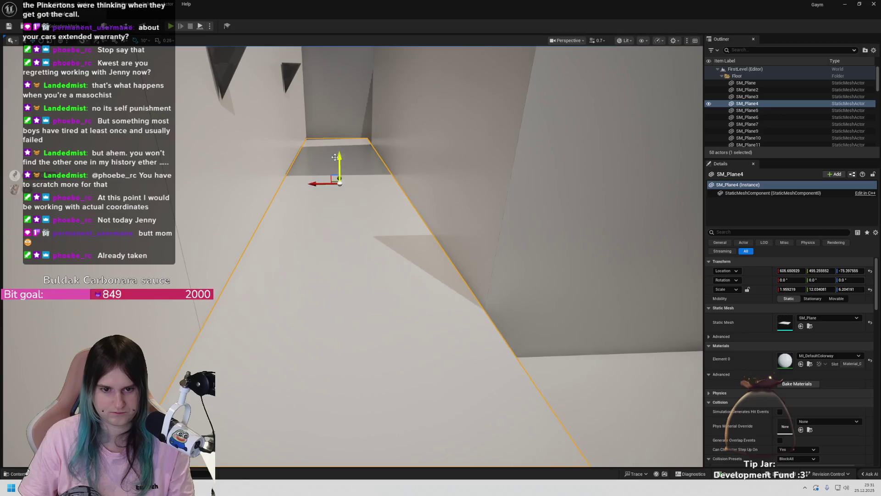
mouse_move(298, 184)
mouse_down()
mouse_move(349, 148)
mouse_move(379, 176)
mouse_move(356, 57)
mouse_up()
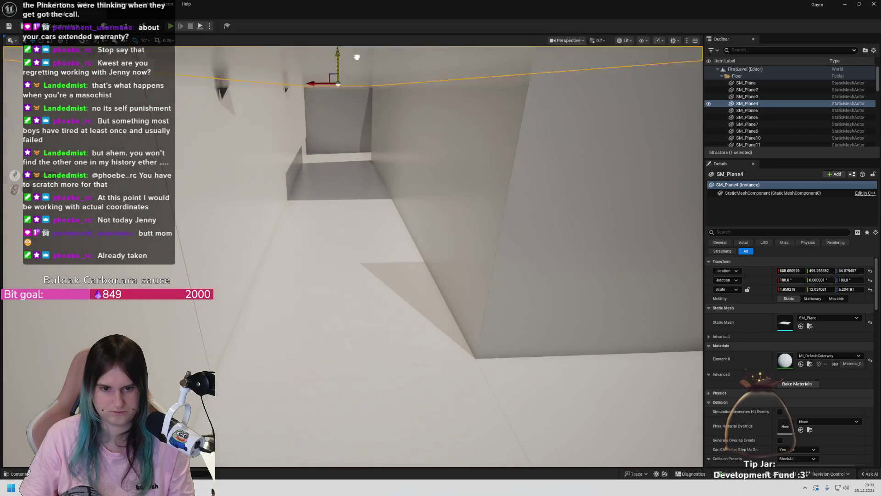
key(f)
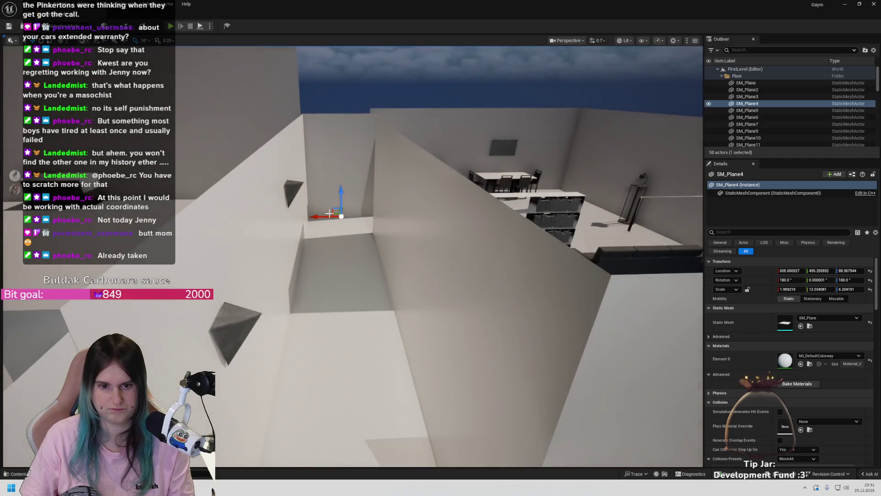
drag(344, 183, 375, 108)
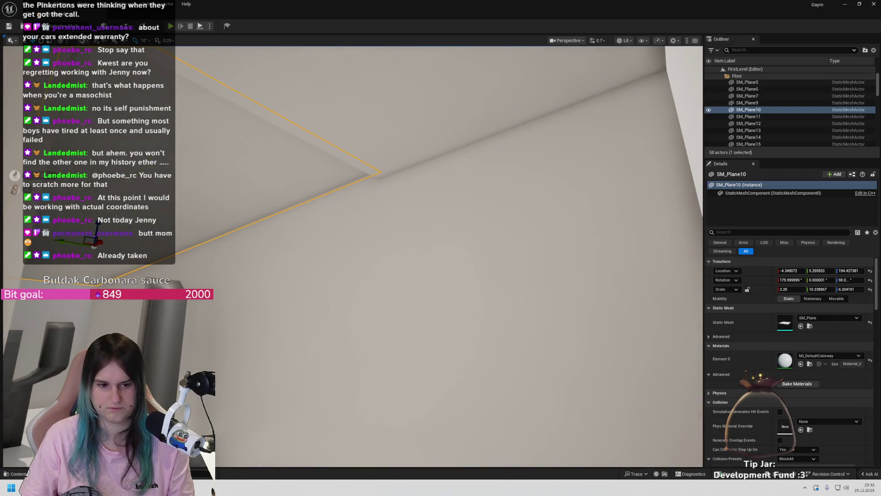
Toggle the ceiling plane between lowered and raised heights to compare, leaving it at full height
key(ctrl+z)
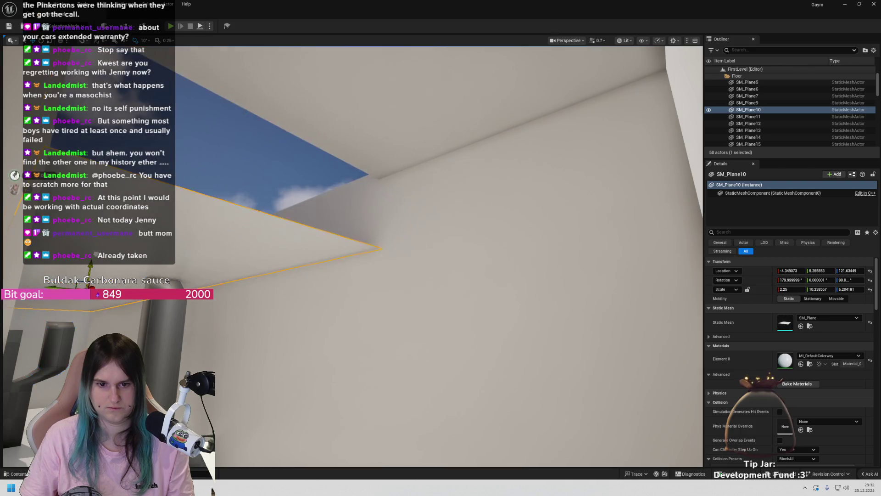
key(ctrl+y)
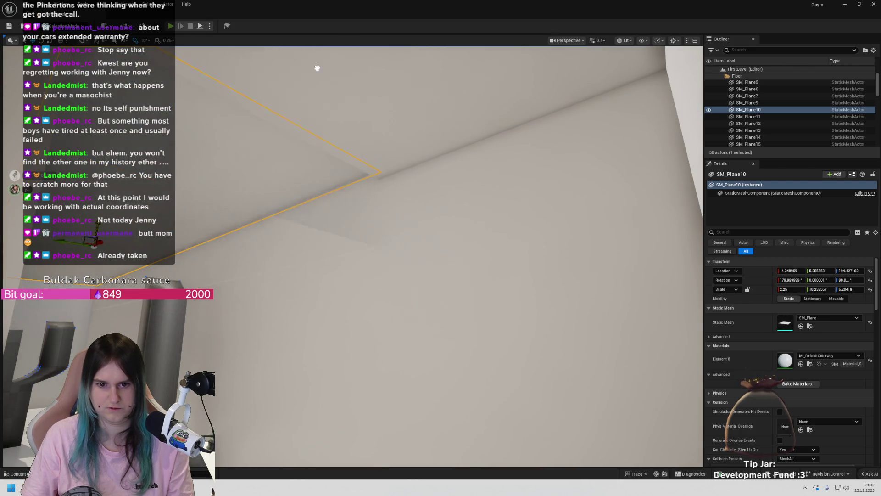
mouse_move(315, 81)
mouse_down()
mouse_move(303, 68)
mouse_move(321, 88)
mouse_move(298, 92)
mouse_move(330, 78)
mouse_move(321, 101)
mouse_move(317, 55)
mouse_move(330, 97)
mouse_move(317, 87)
mouse_move(324, 80)
mouse_move(271, 183)
mouse_up()
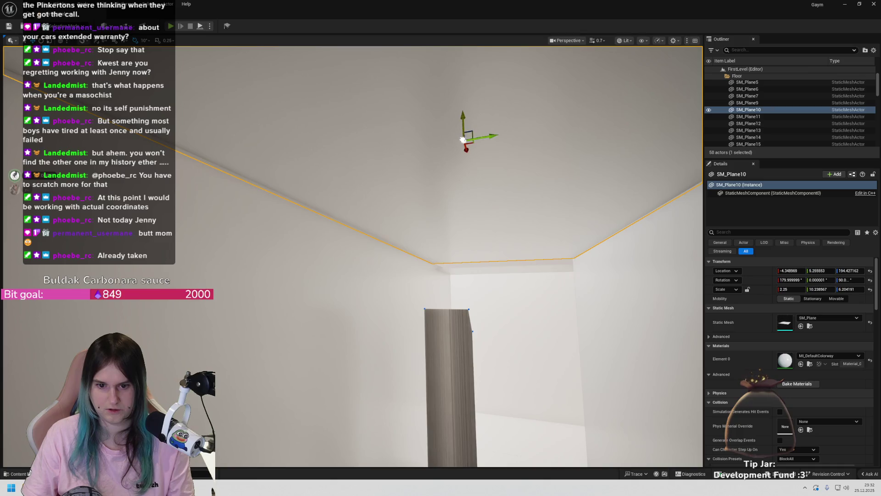
drag(463, 161, 459, 222)
key(ctrl+z)
key(ctrl+y)
key(ctrl+z)
key(ctrl+y)
key(ctrl+z)
key(ctrl+y)
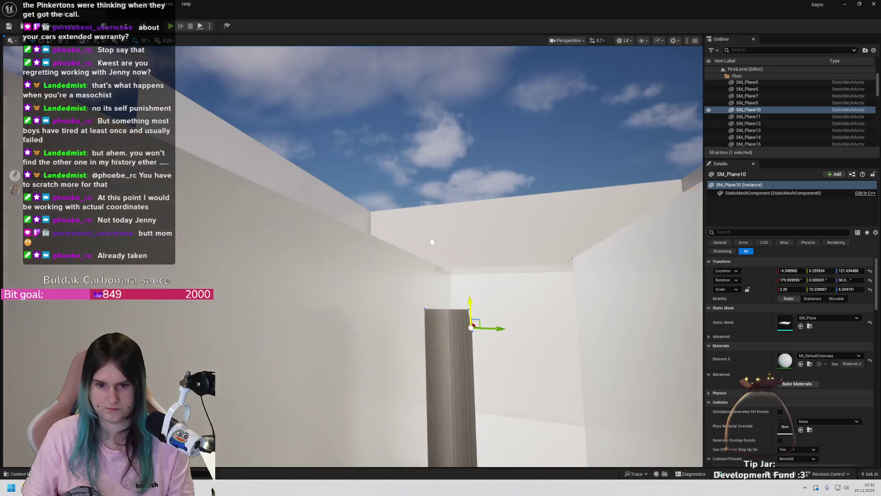
key(ctrl+z)
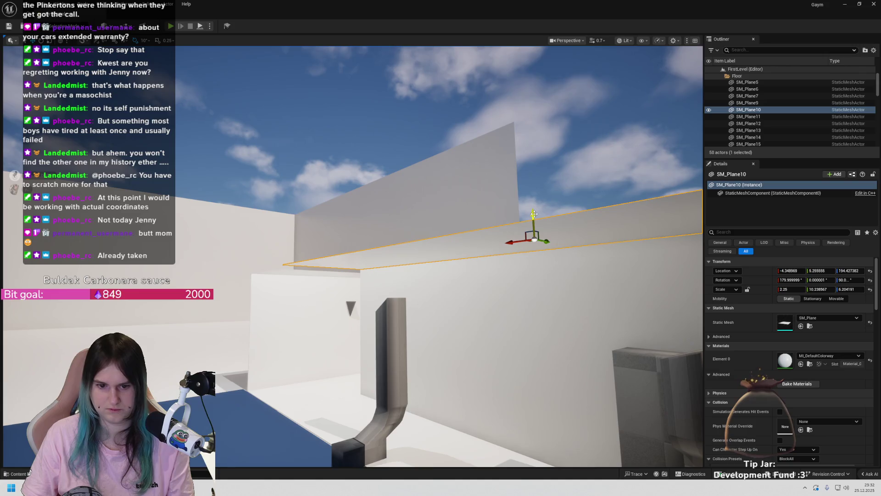
key(End)
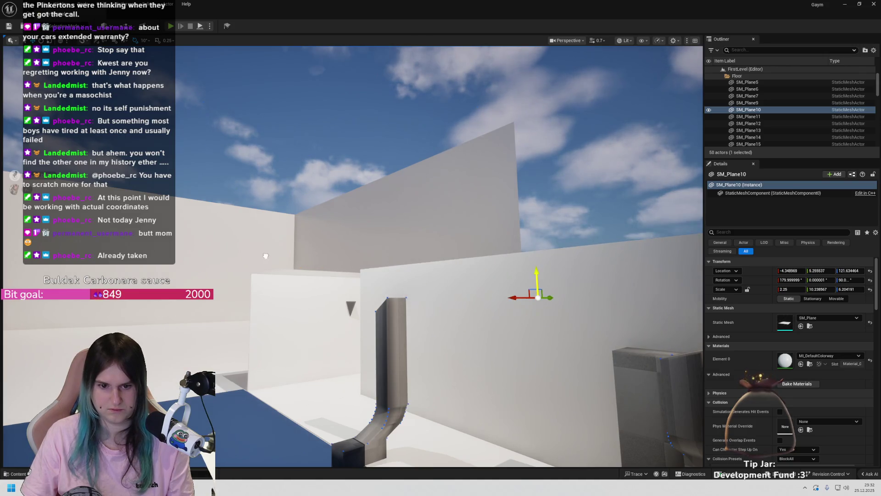
key(ctrl+z)
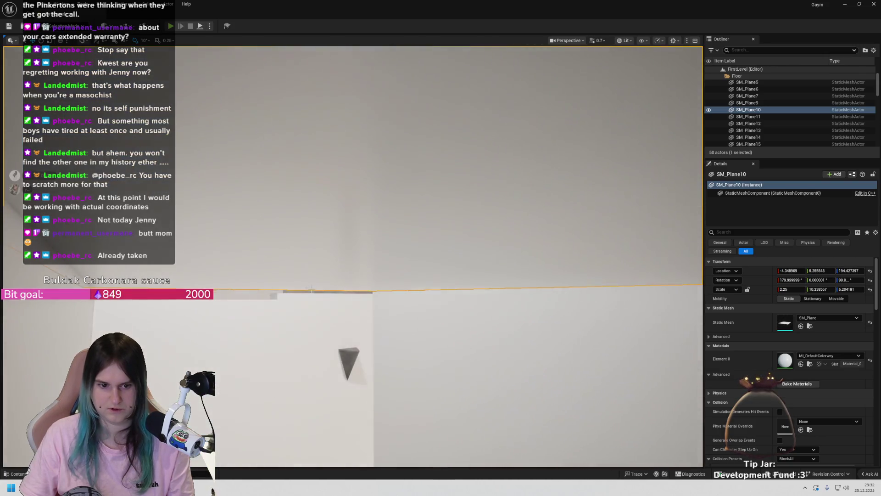
Inspect the ceiling edges against the walls and lower the ceiling slightly to meet them
key(f)
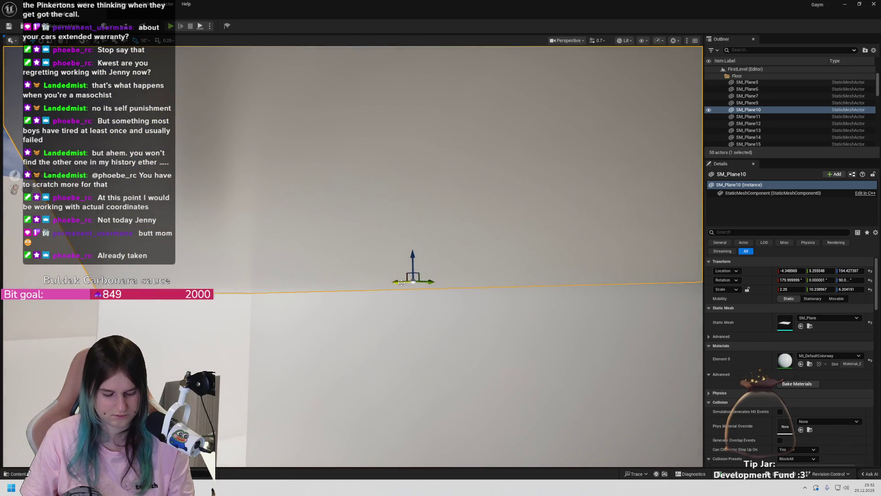
drag(147, 299, 92, 313)
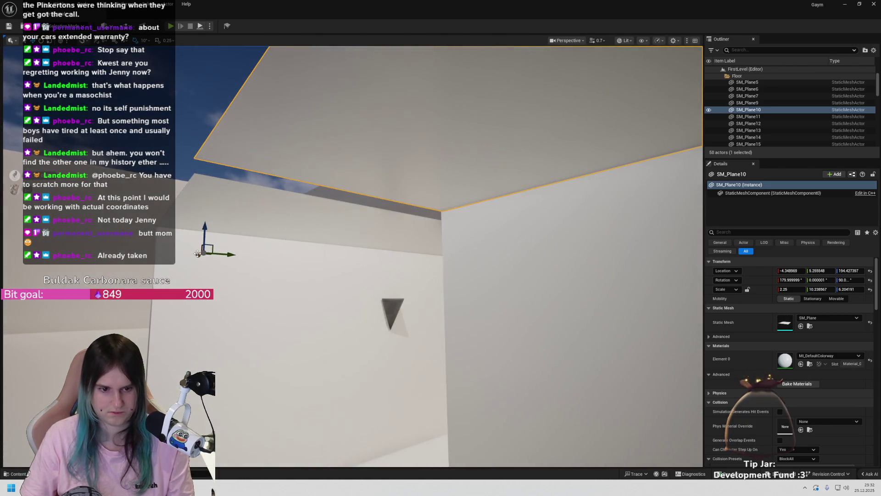
drag(198, 255, 220, 257)
drag(576, 155, 518, 121)
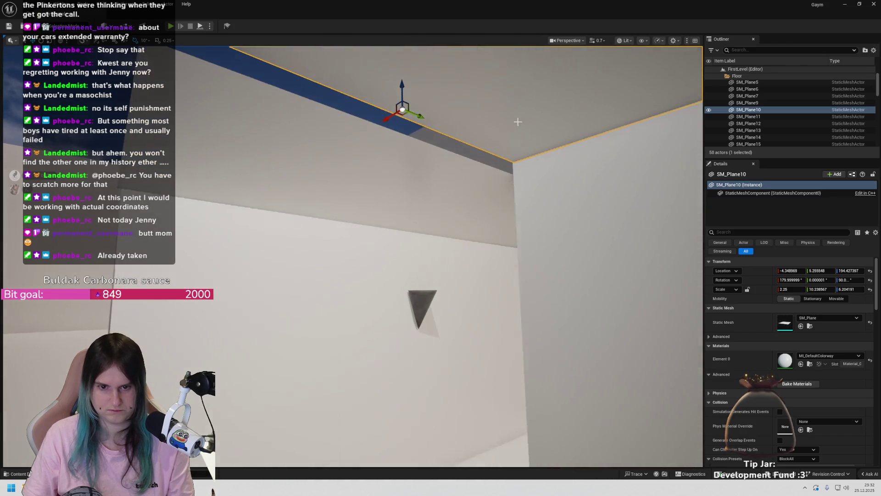
drag(402, 88, 412, 105)
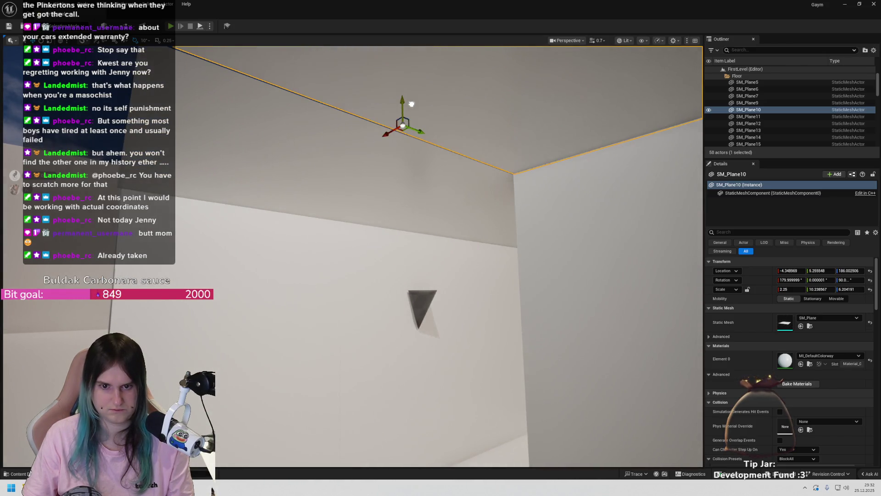
mouse_move(413, 229)
mouse_down()
mouse_move(413, 201)
mouse_move(408, 231)
mouse_up()
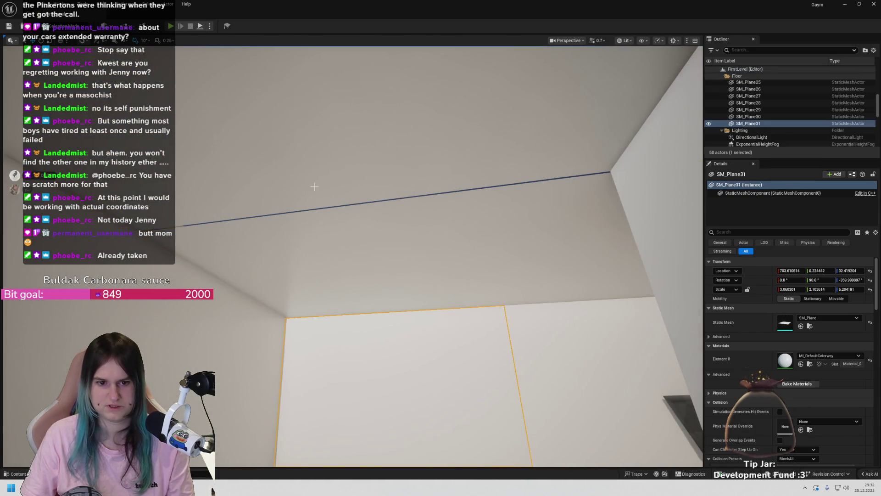
mouse_move(401, 205)
mouse_down()
mouse_move(434, 205)
mouse_move(432, 229)
mouse_move(413, 216)
mouse_move(436, 216)
mouse_move(436, 248)
mouse_move(431, 211)
mouse_up()
mouse_move(434, 110)
mouse_down()
mouse_move(441, 115)
mouse_move(436, 92)
mouse_move(434, 105)
mouse_move(423, 92)
mouse_move(424, 78)
mouse_move(432, 96)
mouse_up()
drag(354, 354, 354, 354)
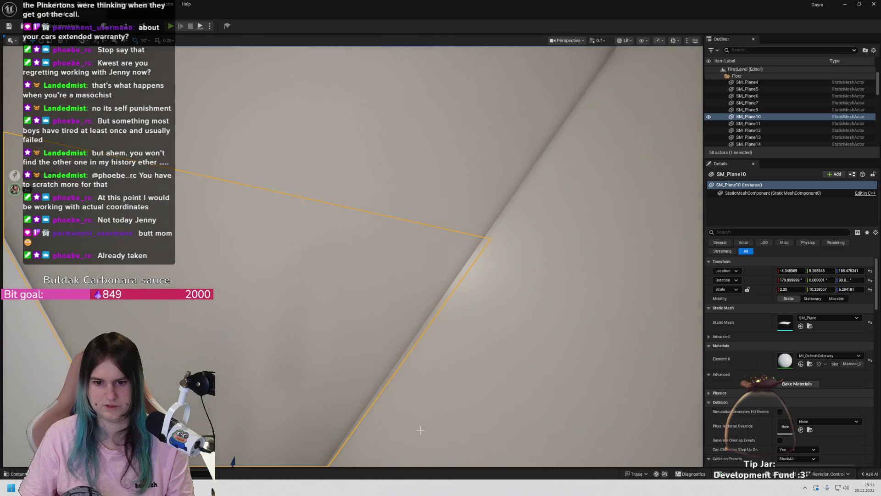
Select the diagonal plane SM_Plane11 and orbit to an overhead view of the floor
click(435, 360)
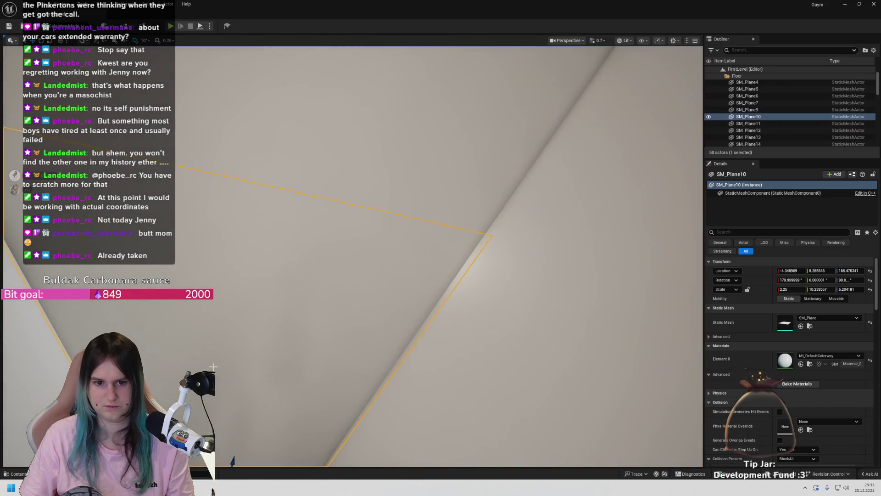
drag(252, 441, 247, 451)
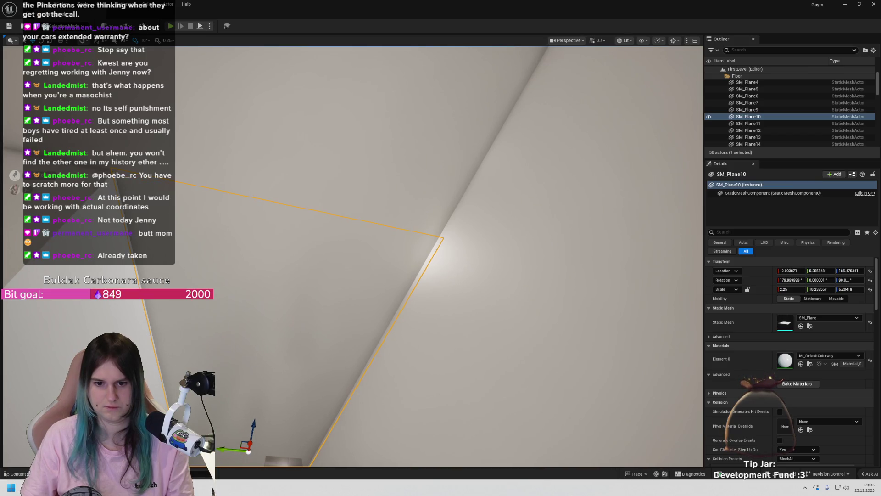
drag(413, 344, 413, 344)
drag(425, 289, 425, 288)
Select and frame the floor SM_Plane, then Alt-drag it upward to create a copy
click(425, 289)
key(f)
drag(402, 233, 402, 233)
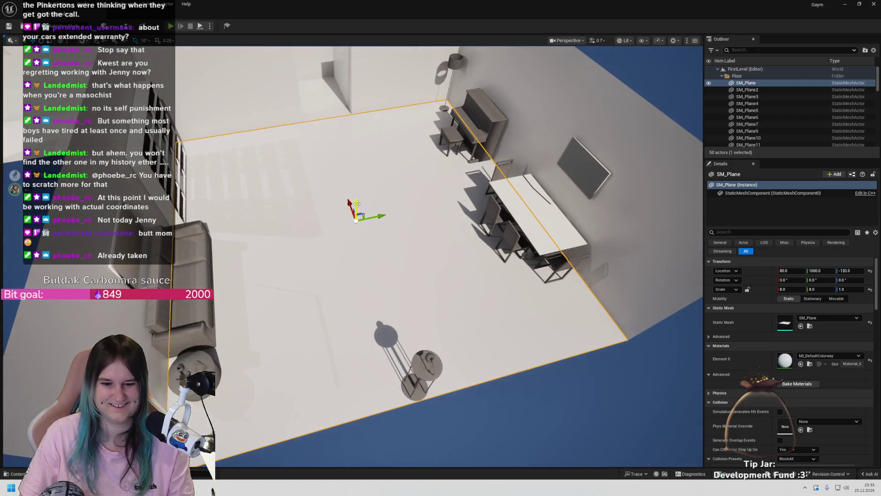
mouse_move(356, 204)
mouse_down()
mouse_move(366, 159)
mouse_move(390, 184)
mouse_move(349, 210)
mouse_up()
Raise the copied plane to ceiling height, about Z 194.42, covering the room
drag(401, 233, 402, 233)
drag(276, 253, 276, 253)
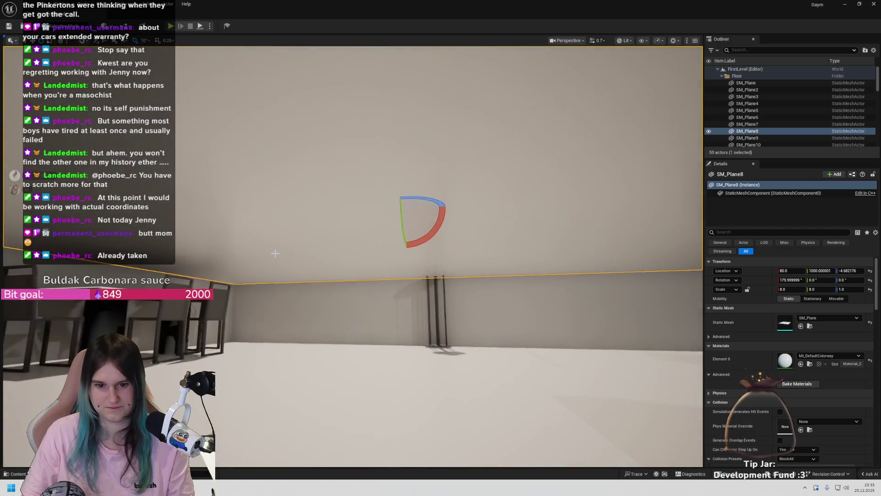
drag(428, 207, 429, 215)
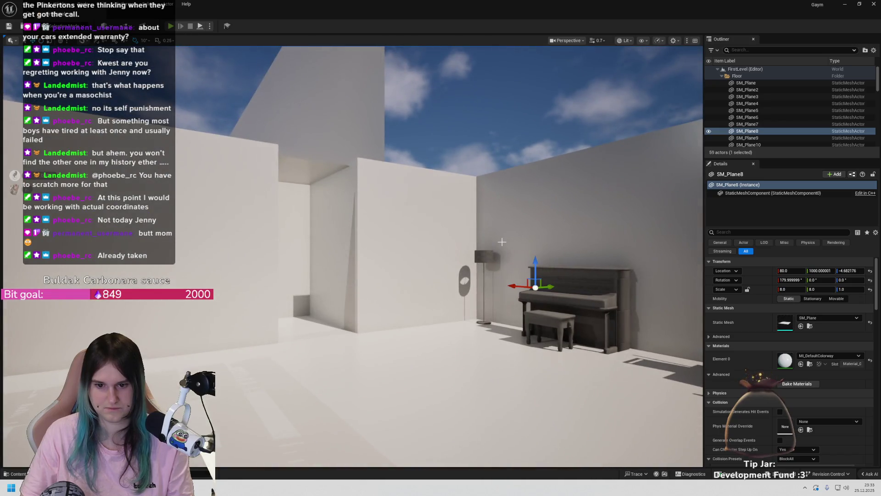
drag(535, 268, 409, 213)
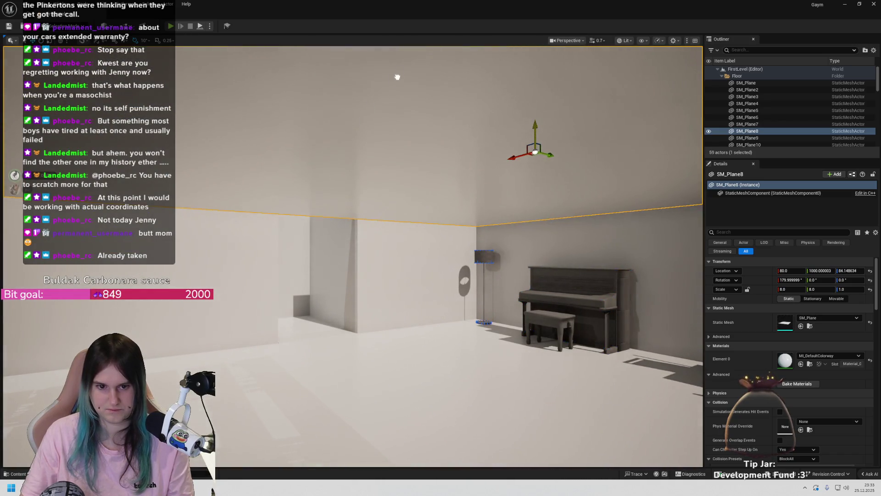
drag(535, 133, 535, 69)
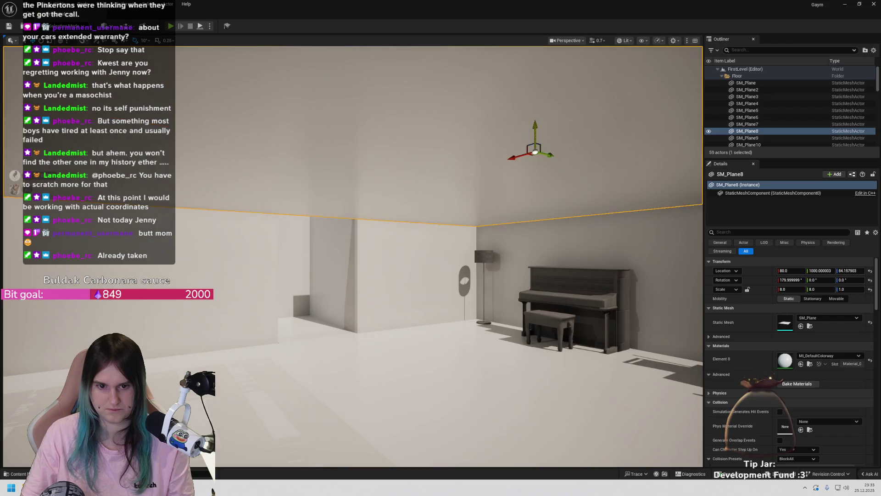
scroll(310, 401, up, 5)
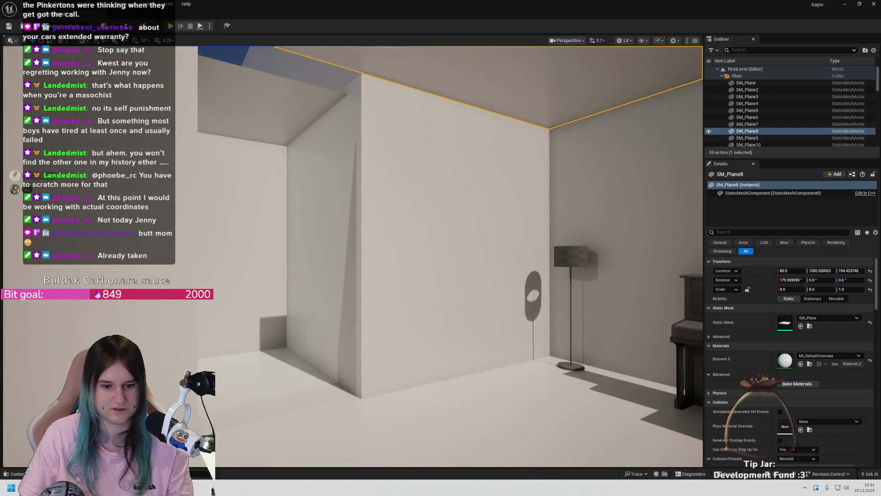
Copy the narrow floor strip SM_Plane2 upward as SM_Plane32 and rotate it 180° face-down
click(310, 401)
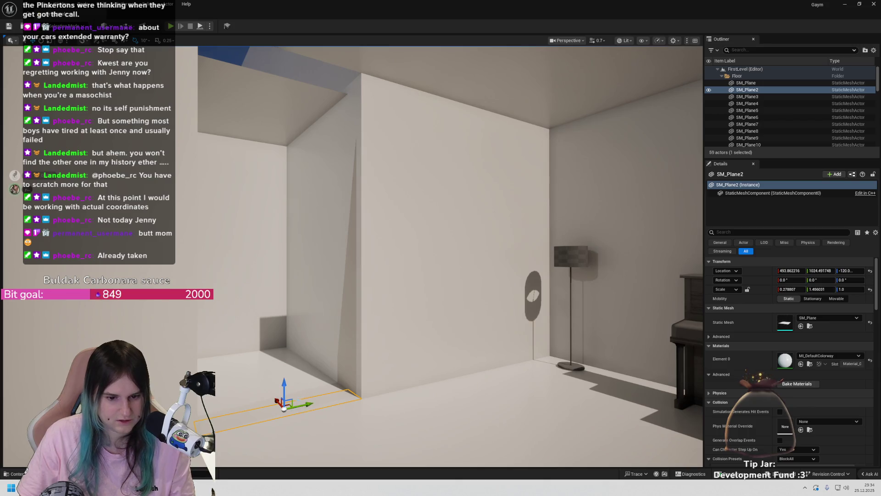
mouse_move(286, 397)
mouse_down()
mouse_move(285, 317)
mouse_move(345, 100)
mouse_up()
key(e)
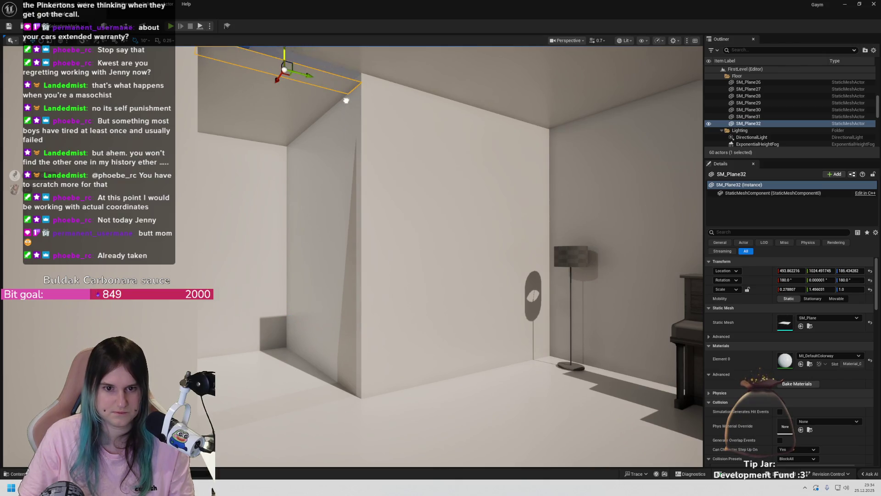
scroll(365, 114, down, 5)
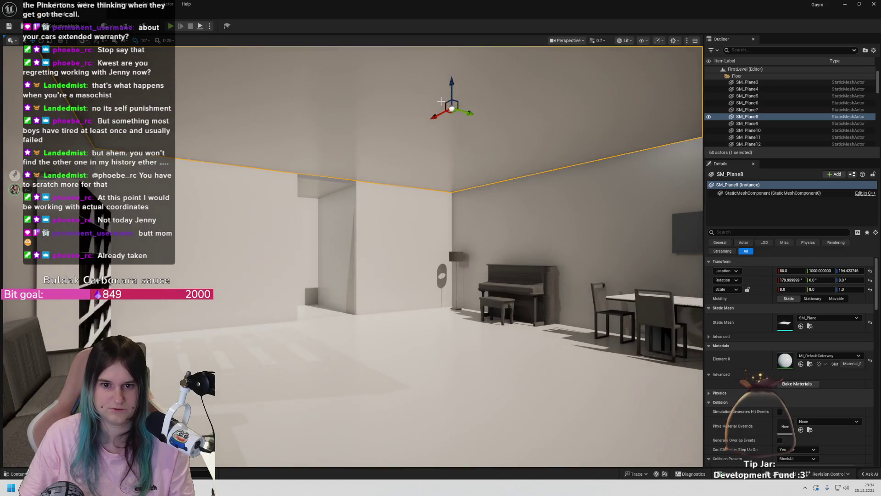
Select wall plane SM_Plane13 and start a Play-in-Editor test of the level
click(364, 114)
scroll(365, 113, up, 3)
click(325, 228)
key(alt+p)
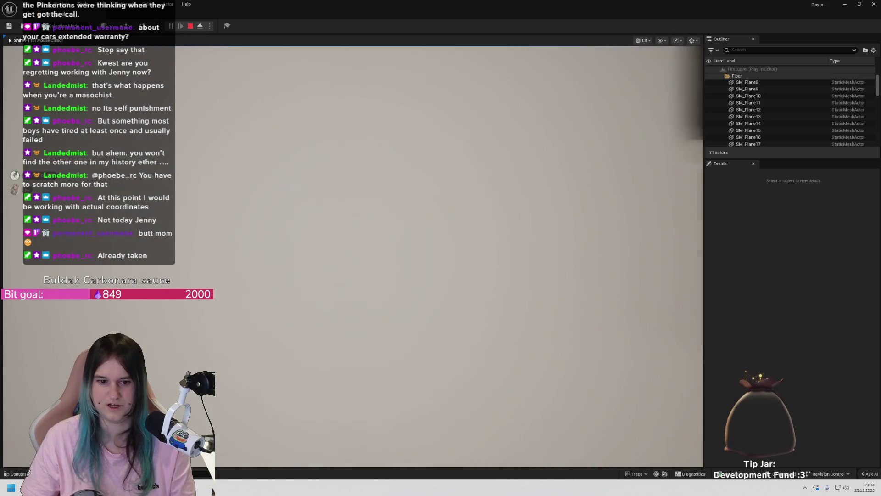
Stop the play-test and focus the view on wall plane SM_Plane31
key(Escape)
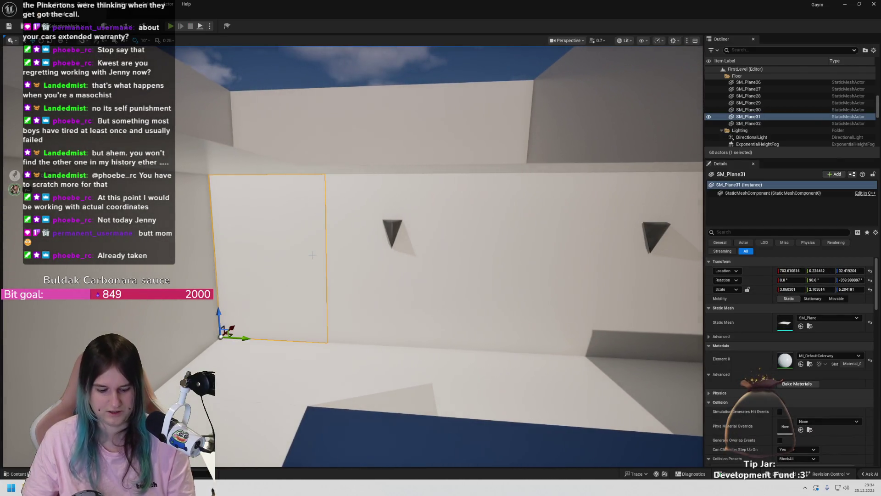
click(257, 238)
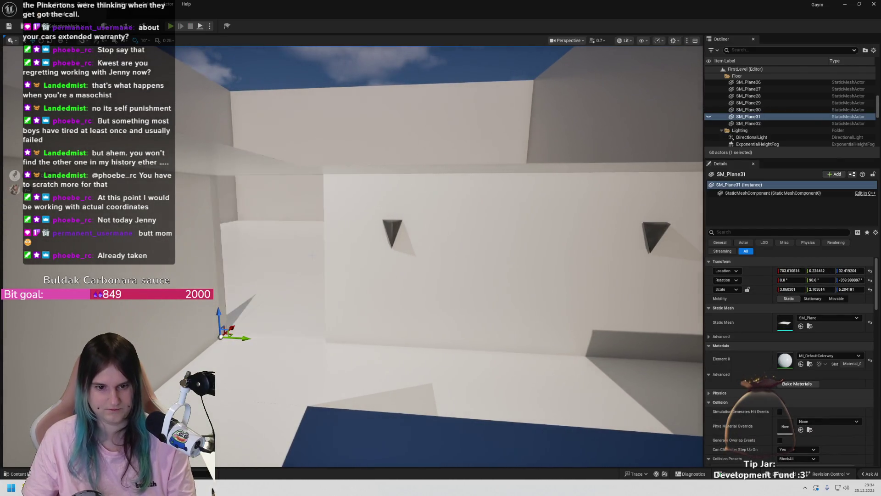
key(f)
key(Escape)
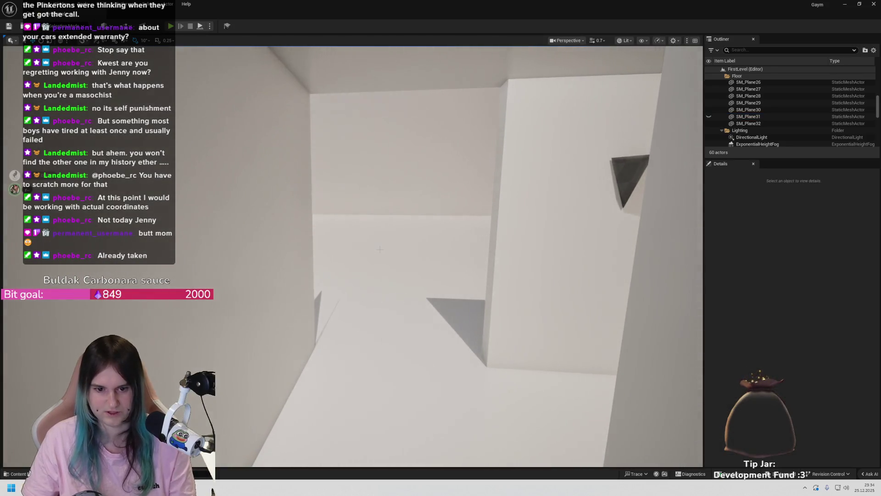
key(ctrl+z)
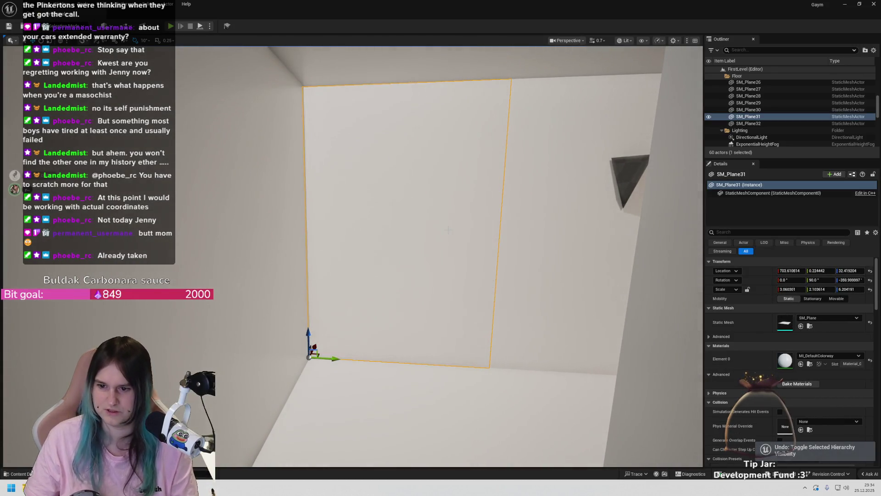
Check SM_Plane31's Collision Presets (BlockAll), hide it with H, and launch another play-test
scroll(825, 375, down, 3)
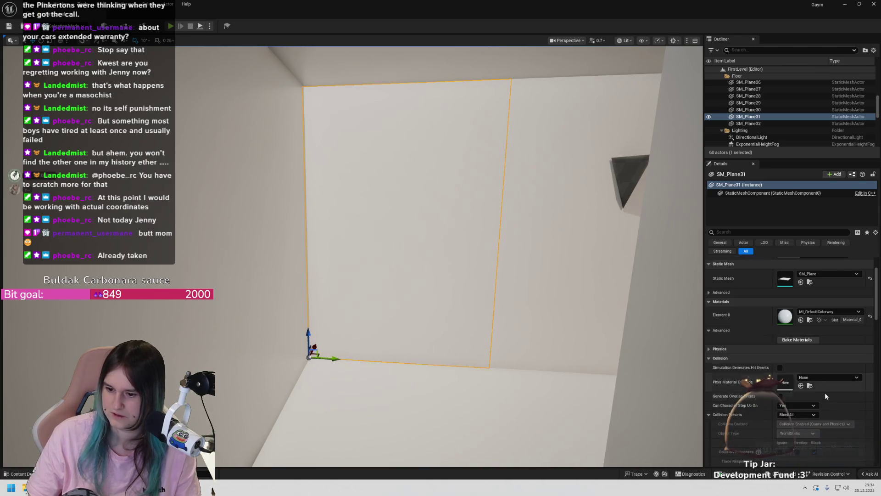
click(808, 403)
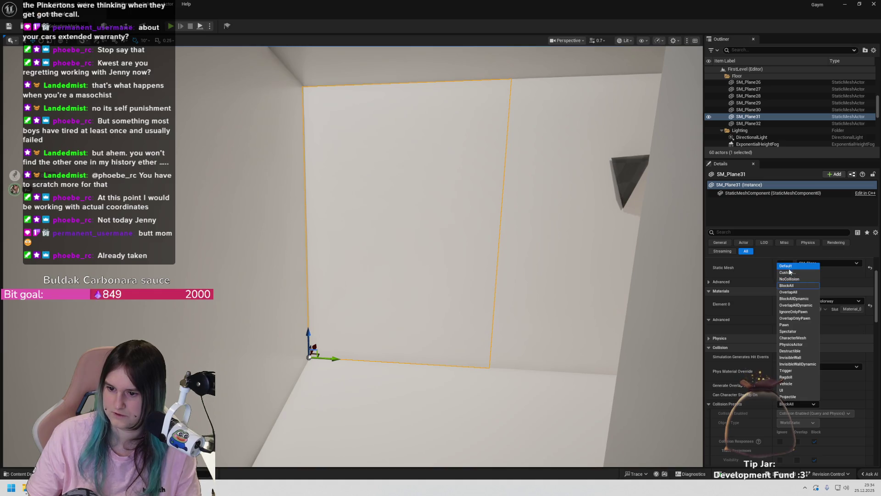
key(Escape)
key(h)
click(290, 272)
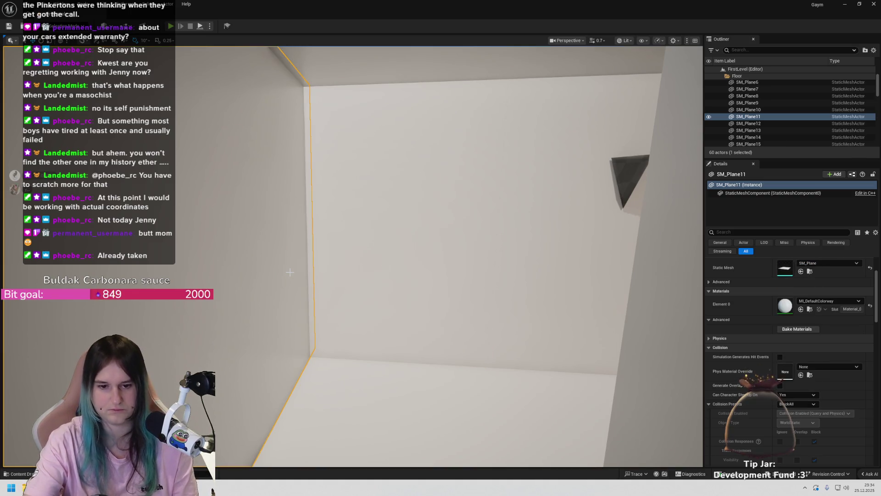
click(171, 26)
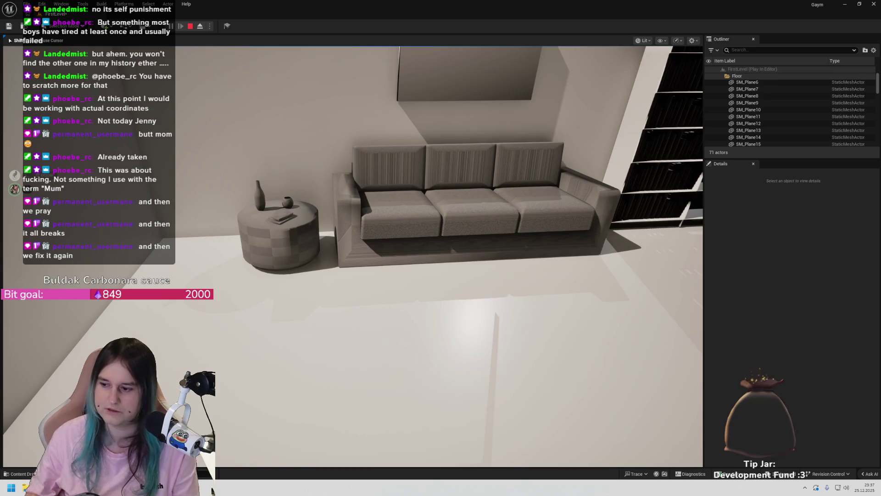
Exit the play-test with Esc, returning to the editor facing the floor lamp
mouse_move(440, 247)
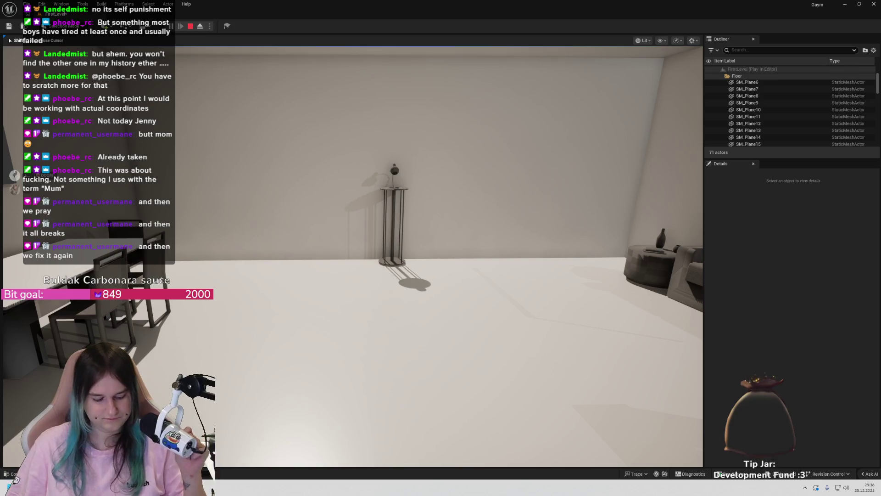
key(Escape)
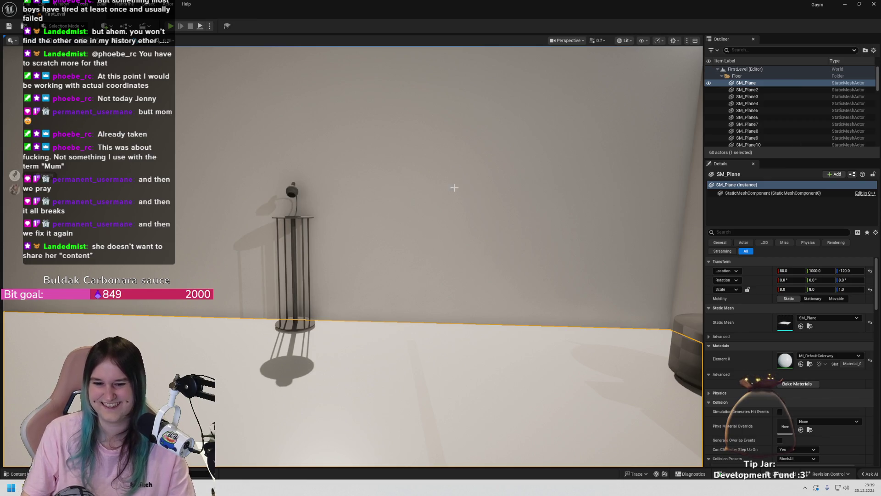
Select wall plane SM_Plane22, then add SM_Plane25, the doorway pieces and SM_Plane28–30
click(420, 201)
key(f)
click(419, 201)
key(f)
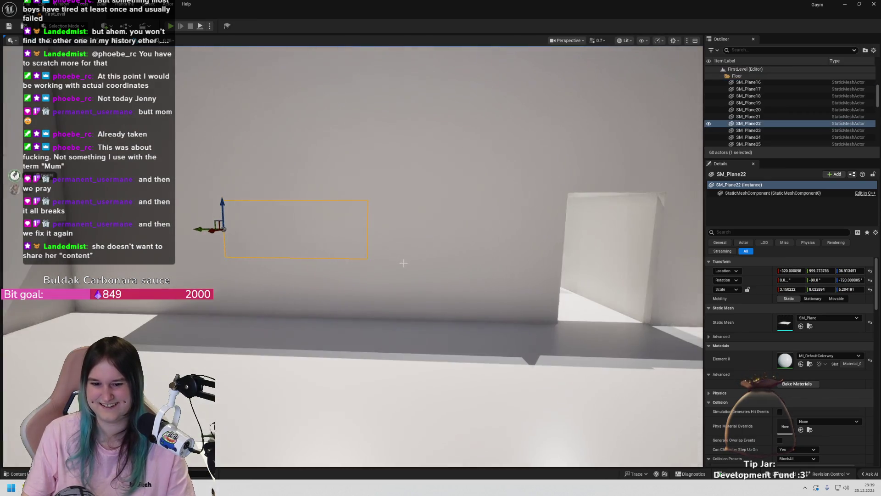
scroll(416, 256, down, 3)
ctrl+click(614, 189)
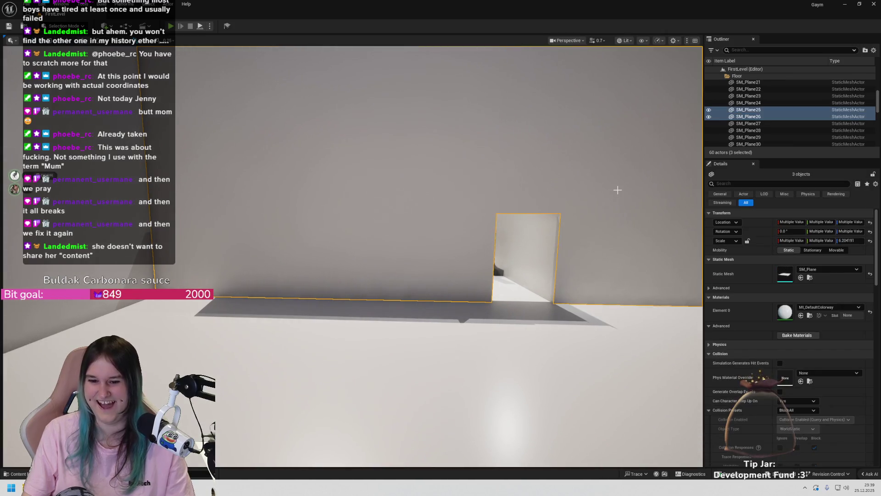
scroll(614, 189, down, 5)
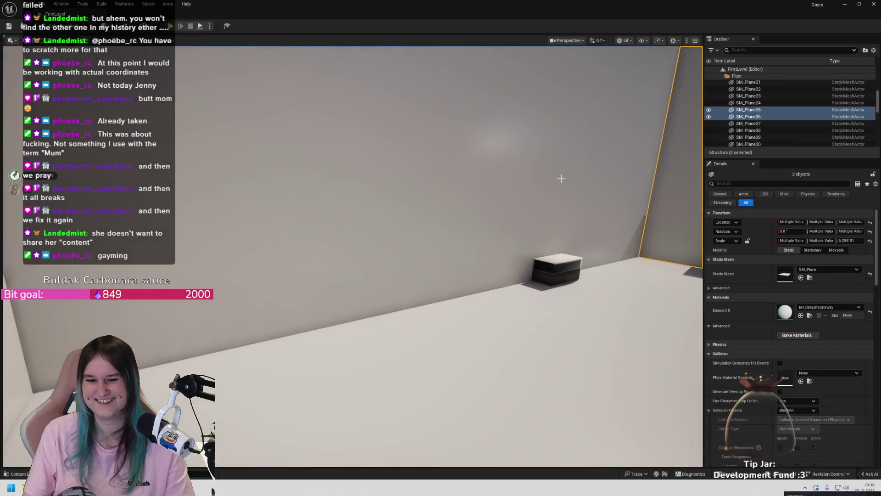
ctrl+click(592, 171)
scroll(592, 171, up, 5)
ctrl+click(232, 181)
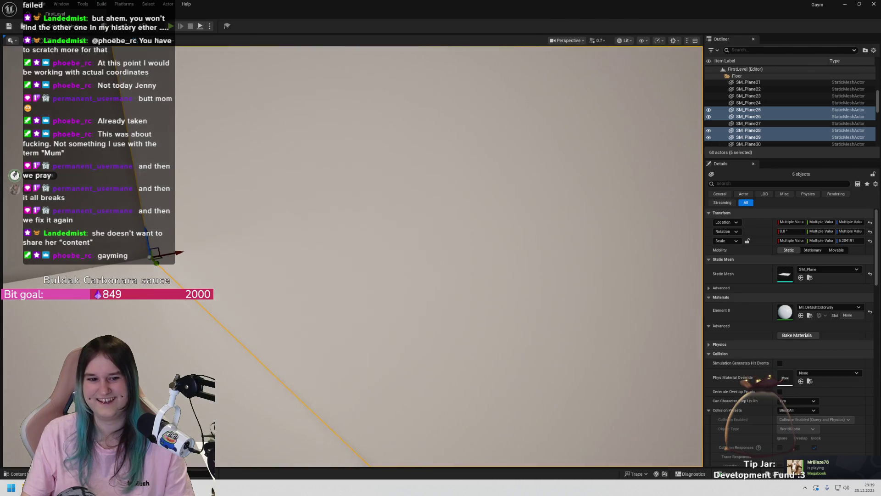
scroll(232, 181, down, 4)
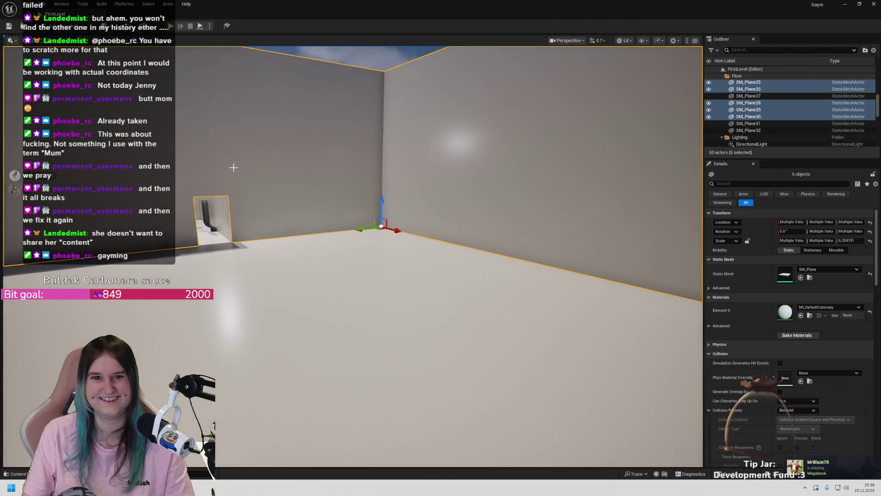
scroll(242, 169, up, 3)
Fly into the pipe corridor and add its wall planes to the selection
drag(242, 169, 207, 168)
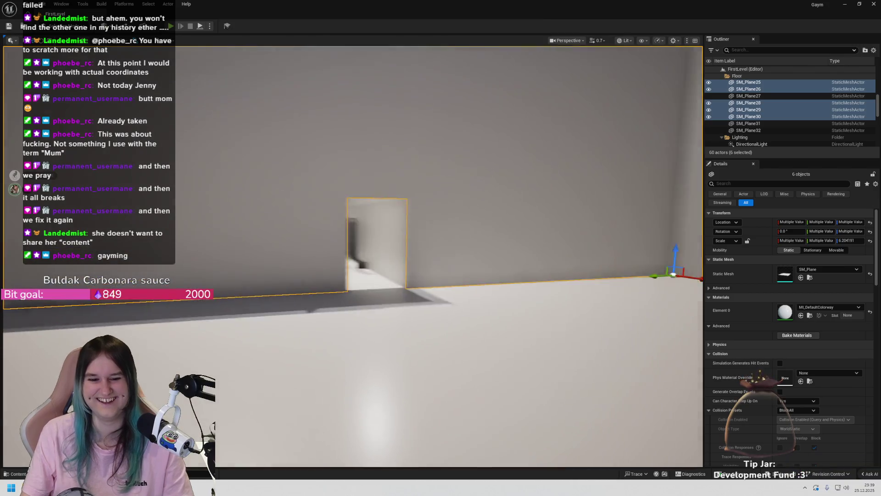
scroll(408, 174, up, 5)
drag(431, 174, 408, 174)
ctrl+click(409, 174)
ctrl+click(362, 340)
ctrl+click(239, 275)
ctrl+click(315, 190)
scroll(315, 191, down, 10)
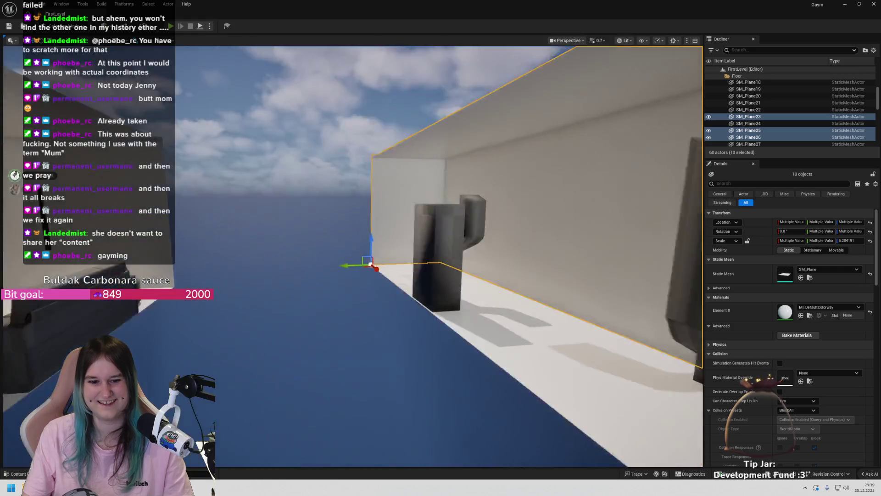
scroll(412, 177, up, 10)
ctrl+click(412, 177)
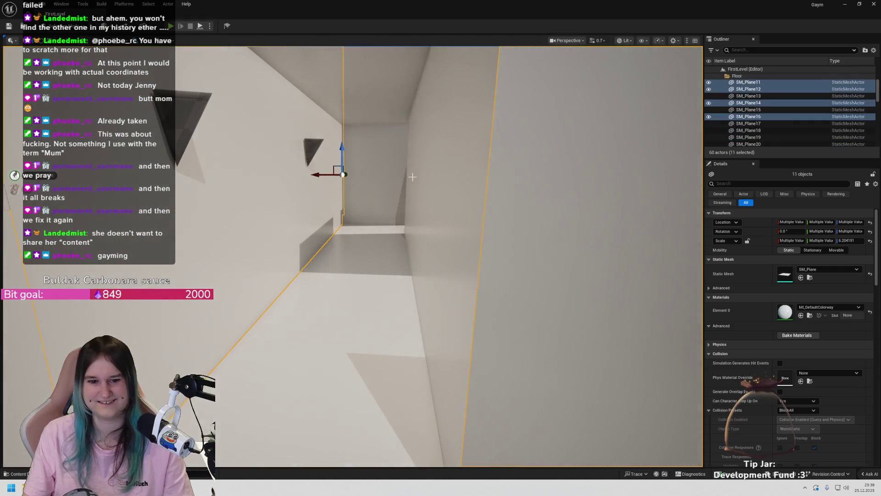
ctrl+click(387, 109)
ctrl+click(371, 140)
scroll(371, 139, up, 3)
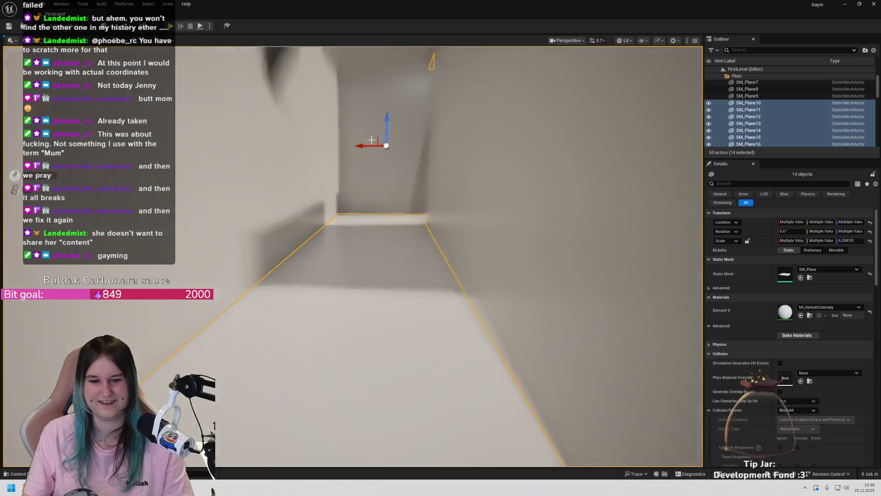
scroll(371, 139, up, 10)
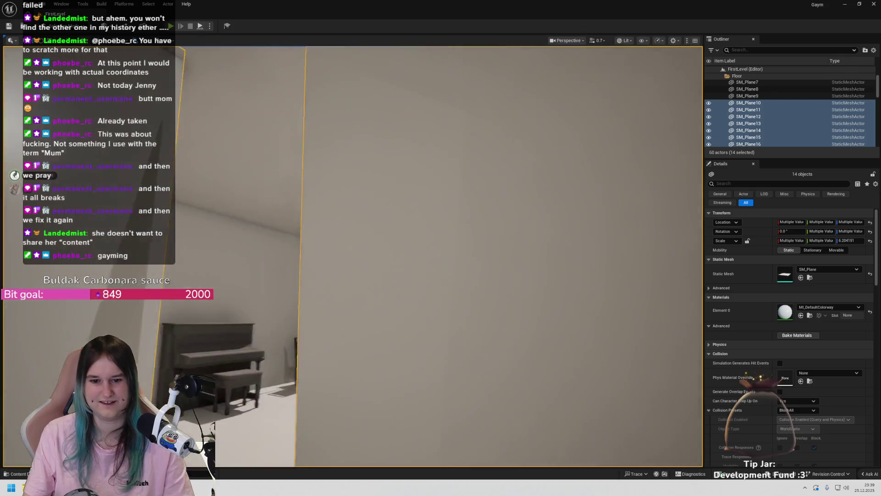
scroll(372, 139, down, 10)
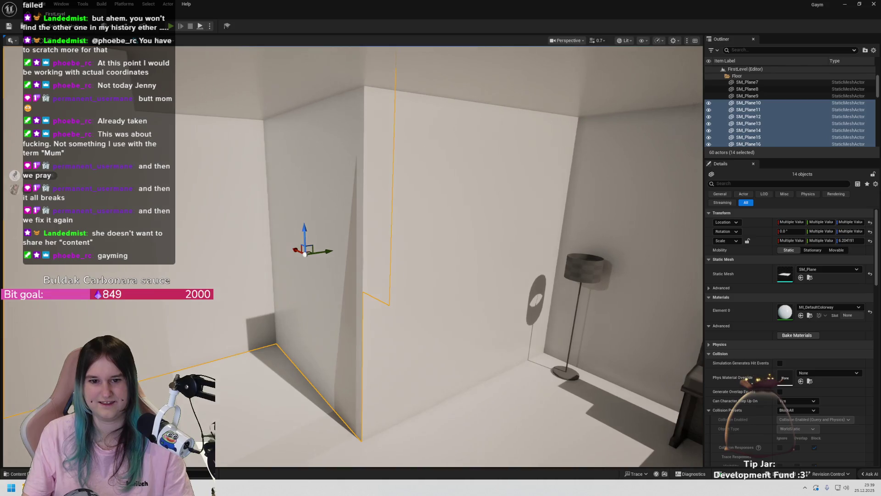
Add the corner wall pieces, the wall behind the bookshelf and more room walls
ctrl+click(582, 238)
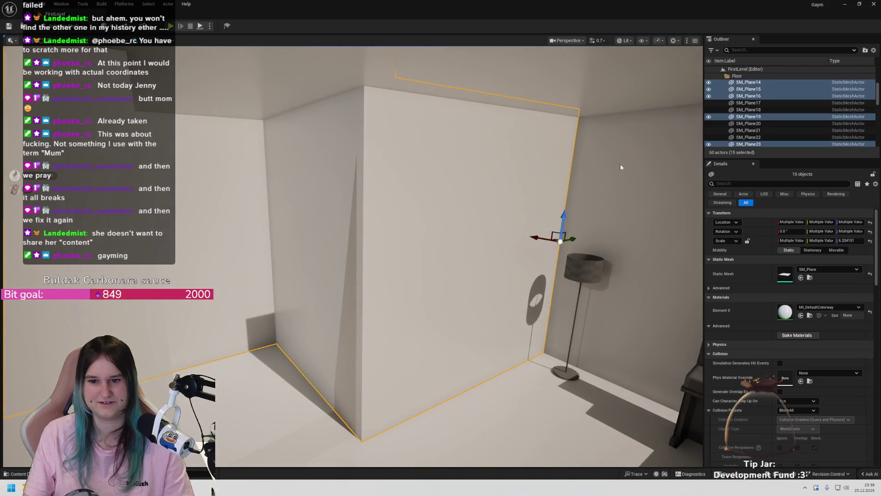
ctrl+click(584, 88)
scroll(585, 88, up, 3)
scroll(423, 202, down, 3)
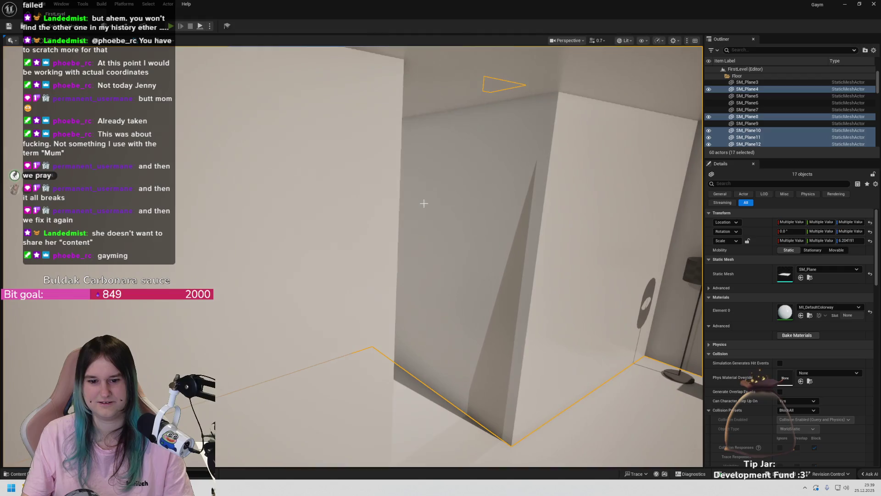
ctrl+click(466, 210)
scroll(567, 187, down, 5)
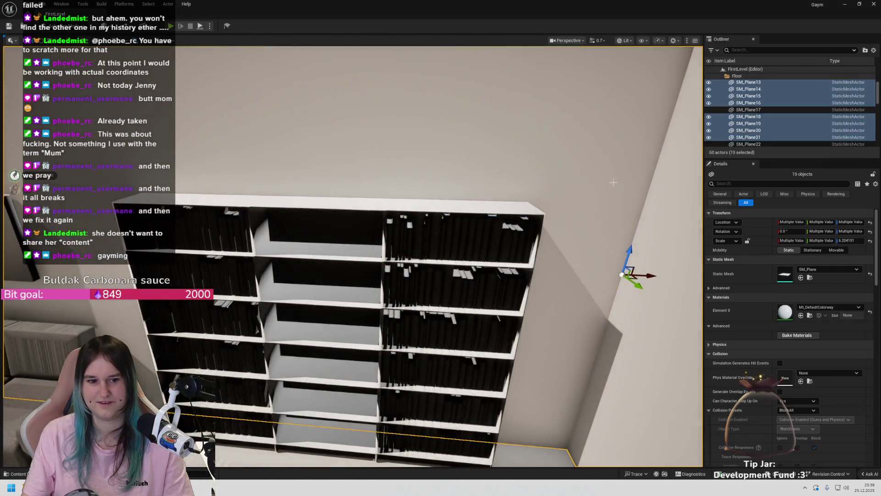
scroll(567, 188, down, 5)
ctrl+click(528, 181)
Find the remaining walls and add SM_Plane24 and one more, totalling 22 selected actors
drag(352, 256, 316, 293)
drag(578, 136, 578, 137)
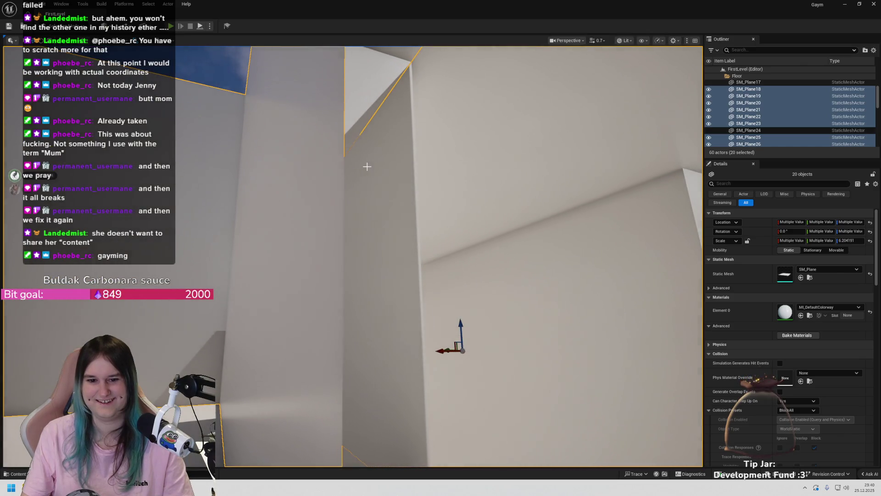
ctrl+click(398, 167)
drag(401, 176, 401, 176)
drag(376, 222, 377, 222)
ctrl+click(377, 221)
drag(567, 194, 567, 193)
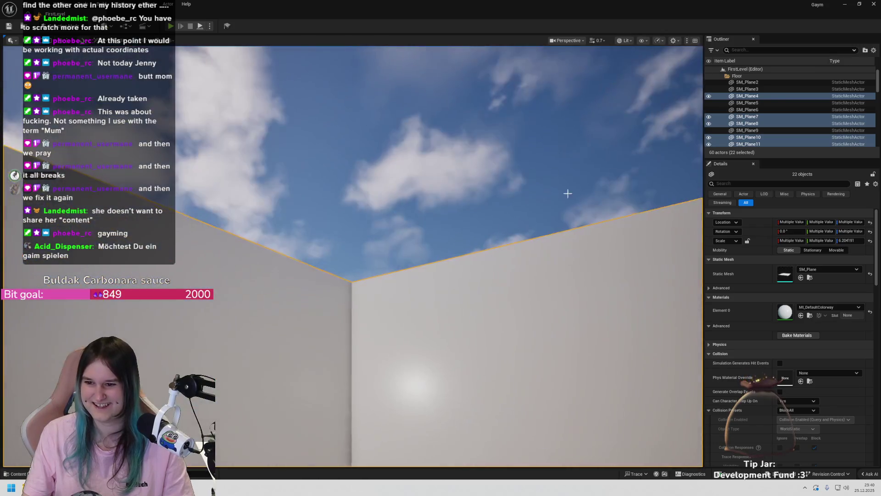
scroll(755, 94, down, 4)
scroll(754, 93, down, 5)
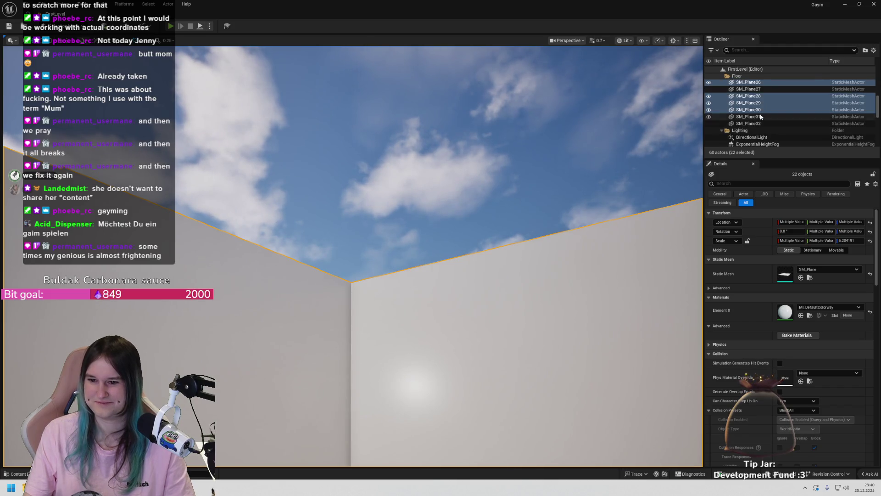
scroll(757, 105, up, 10)
click(742, 77)
Rename the Floor folder to Map, then toggle its visibility off and back on
double_click(741, 77)
right_click(739, 78)
key(Escape)
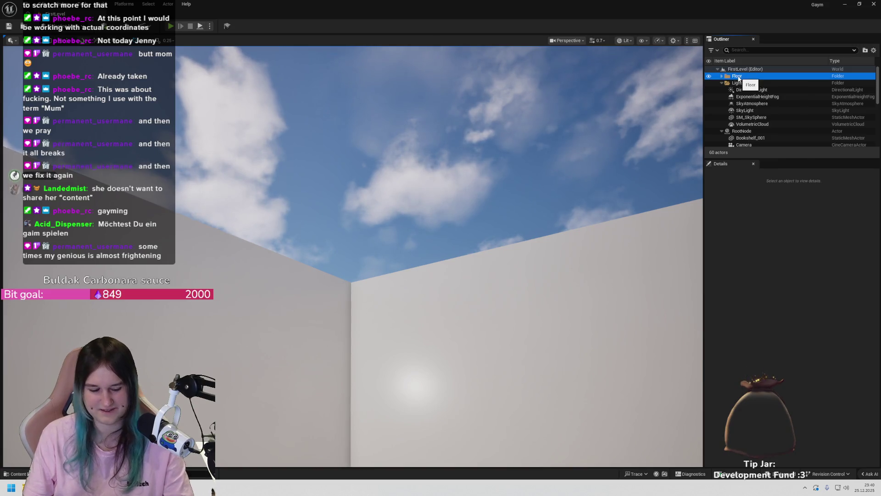
click(737, 77)
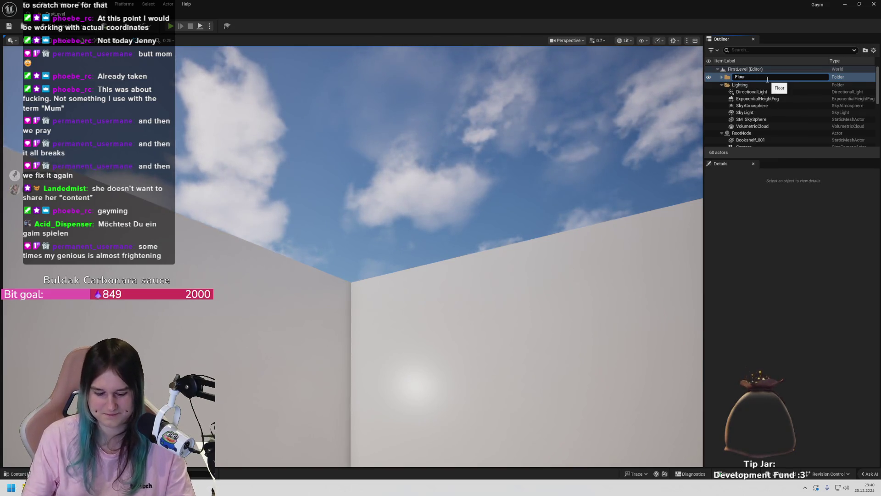
text(+Walls)
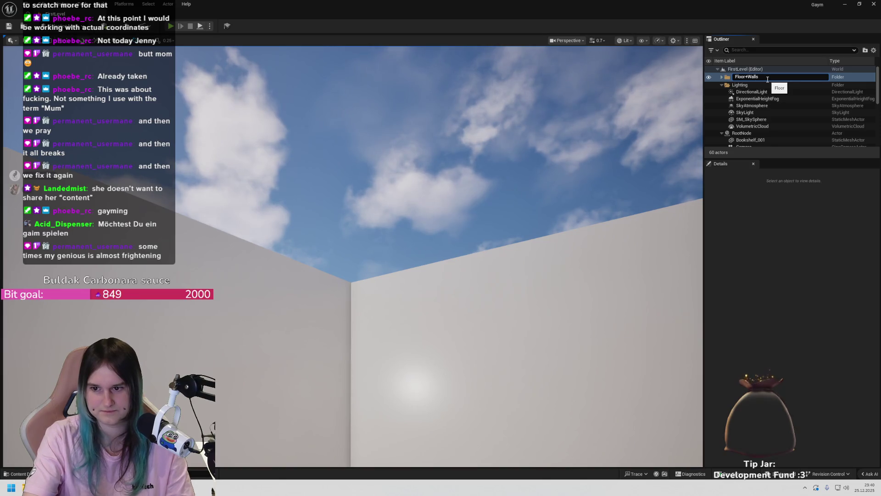
key(ctrl+a)
text(Map)
key(Return)
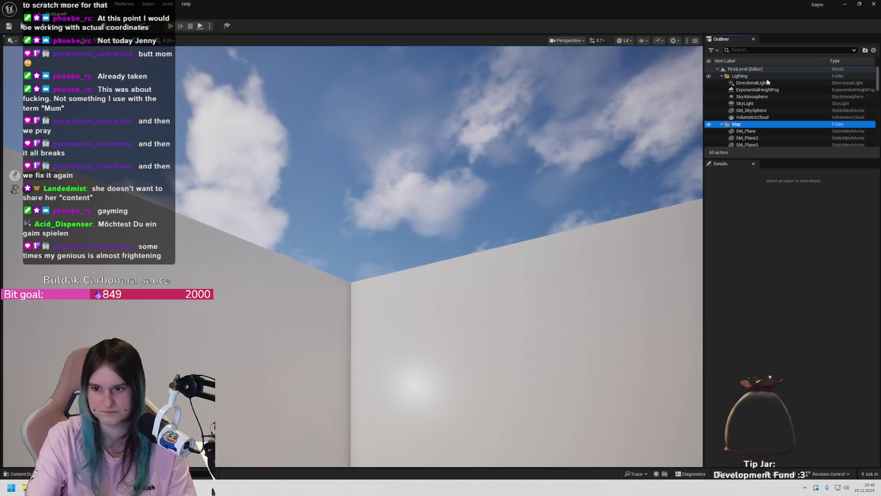
click(708, 124)
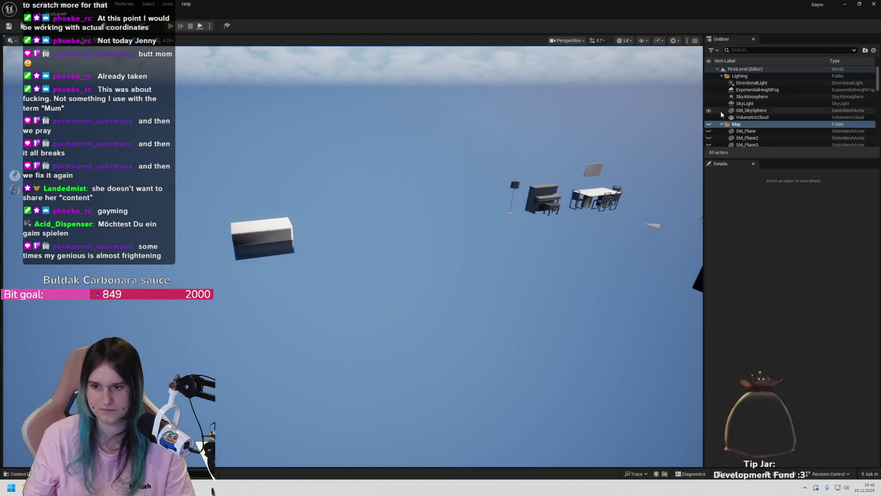
click(708, 125)
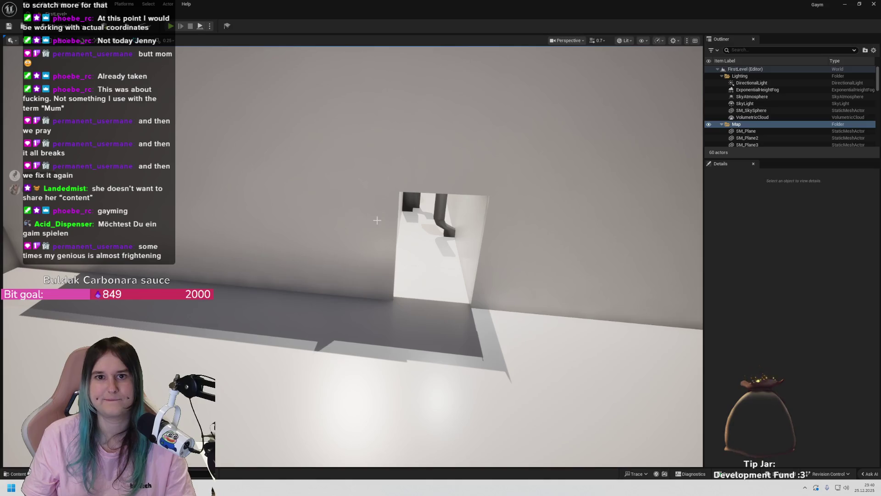
Fly with WASD through the doorway, pipe corridor and white room to the lamp wall
key(w)
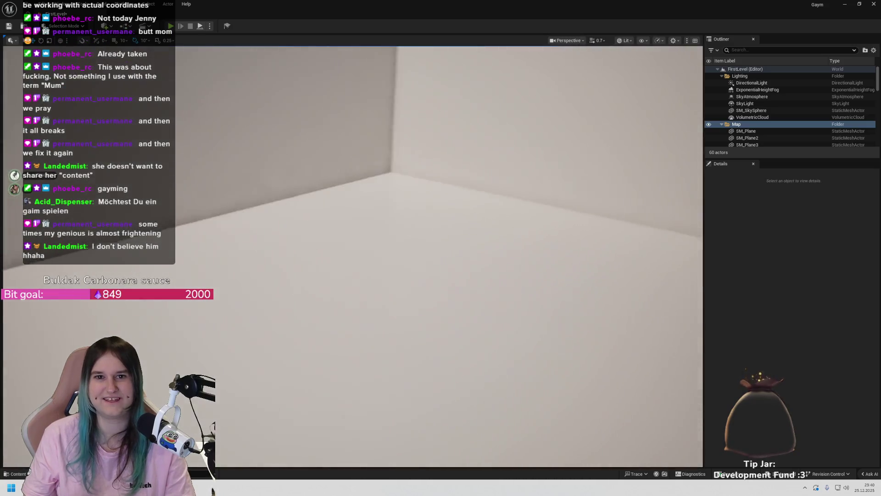
key(w)
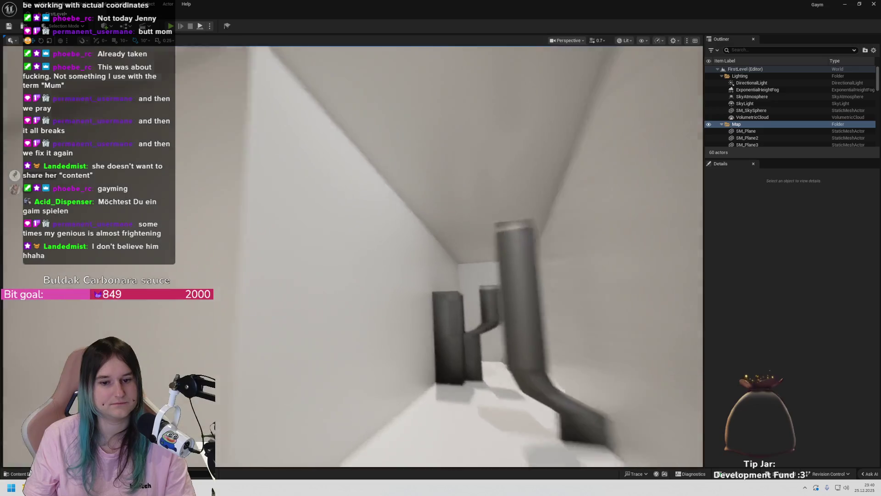
key(w)
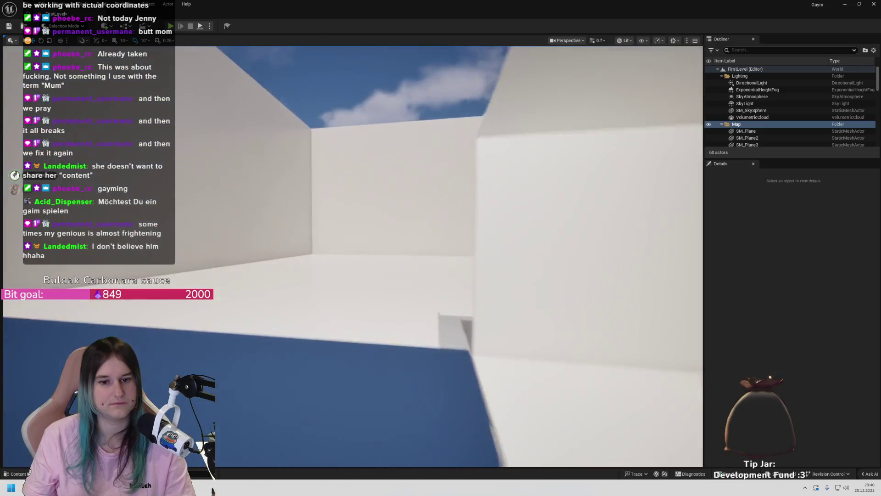
key(w)
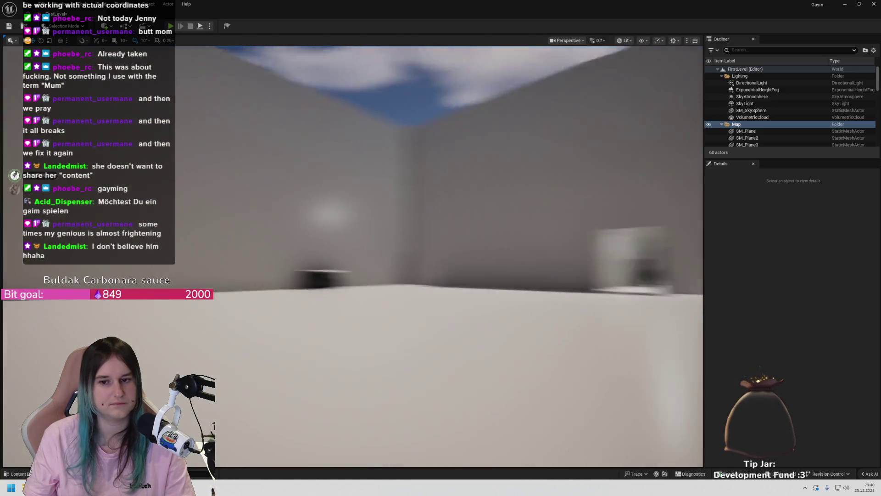
key(w)
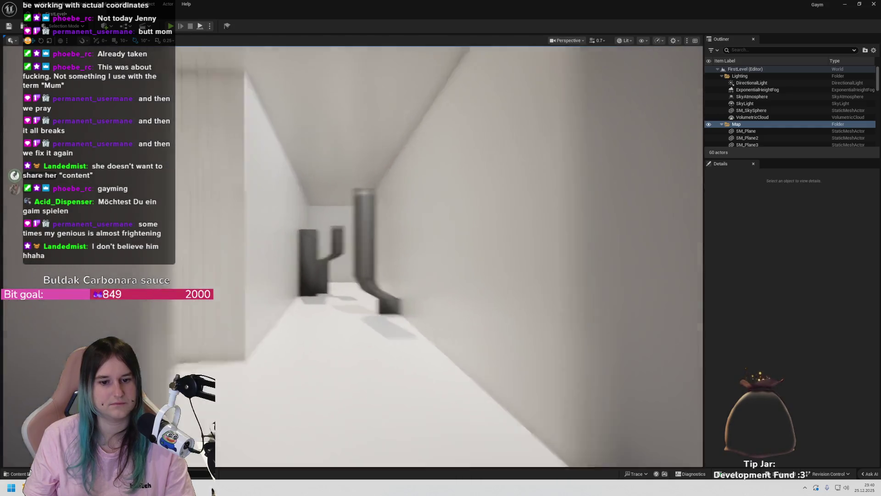
key(w)
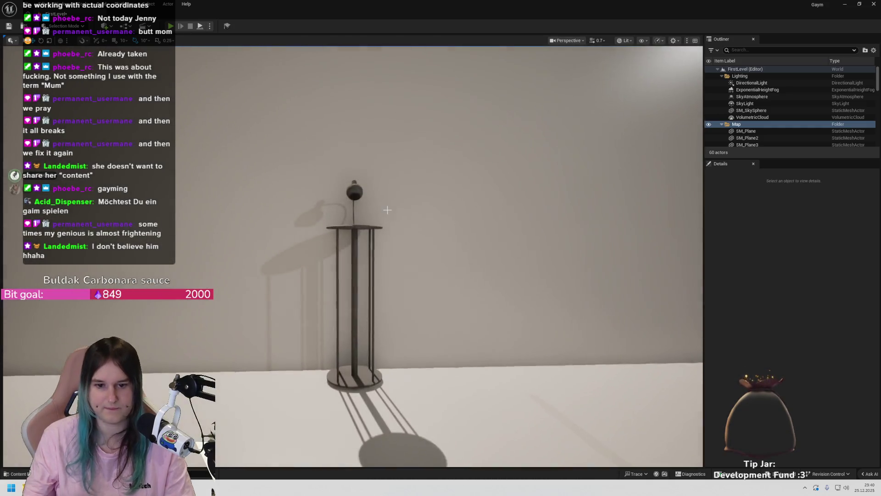
Look over the table-and-chairs room and select wall plane SM_Plane19
key(w)
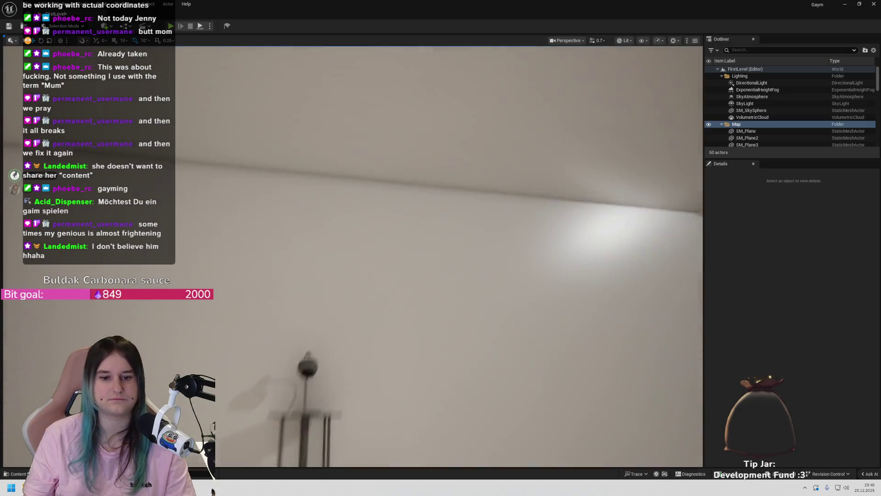
key(a)
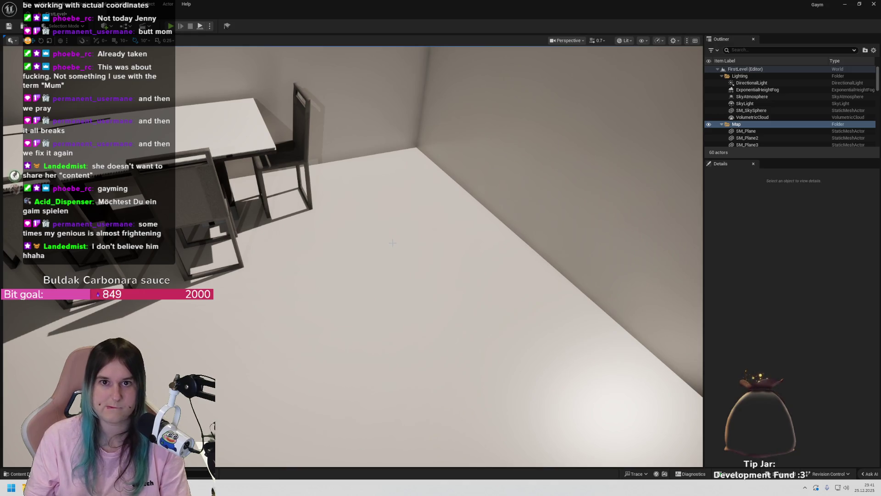
mouse_move(355, 217)
mouse_down()
mouse_move(342, 170)
mouse_move(298, 162)
mouse_up()
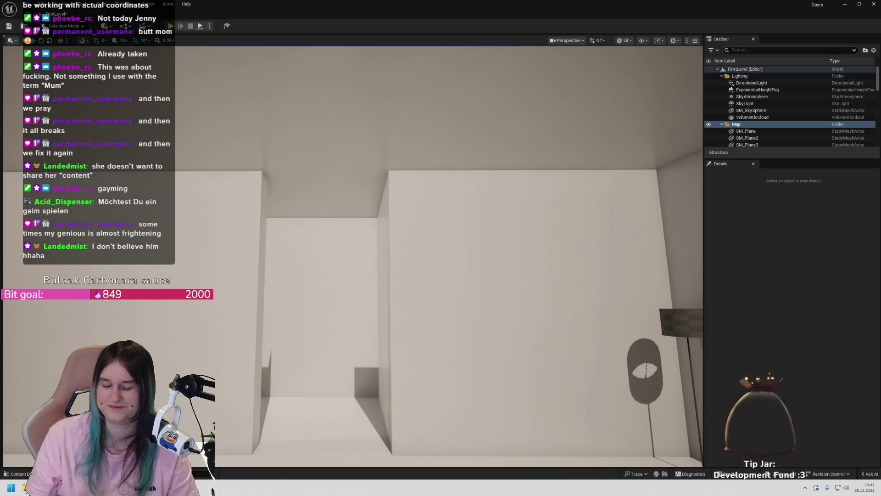
click(441, 257)
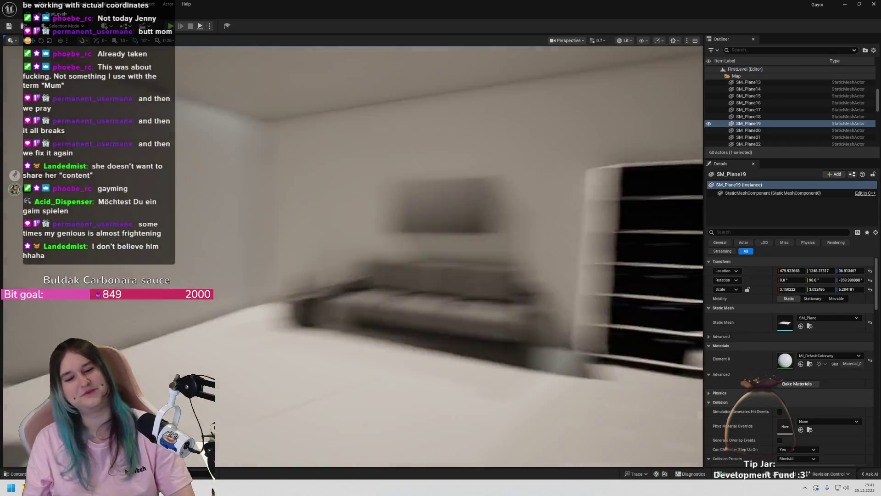
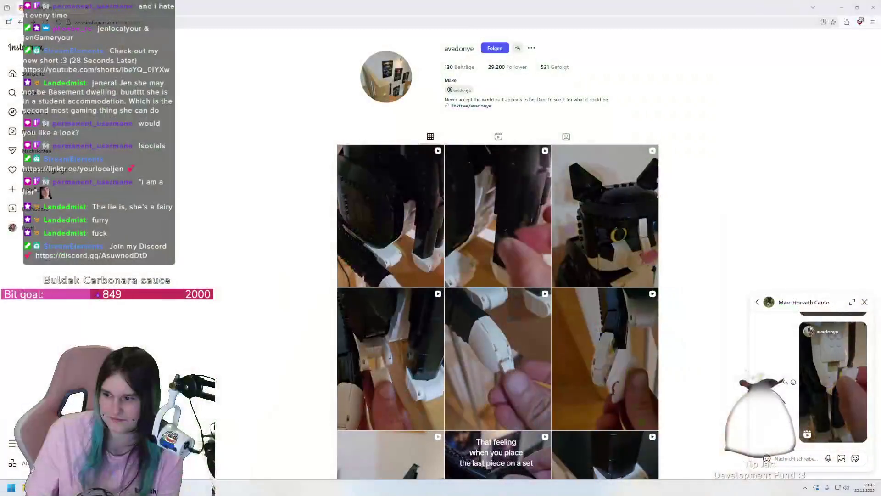
Open the LEGO cat reel shared in the DM chat, showing its caption and comments
click(828, 376)
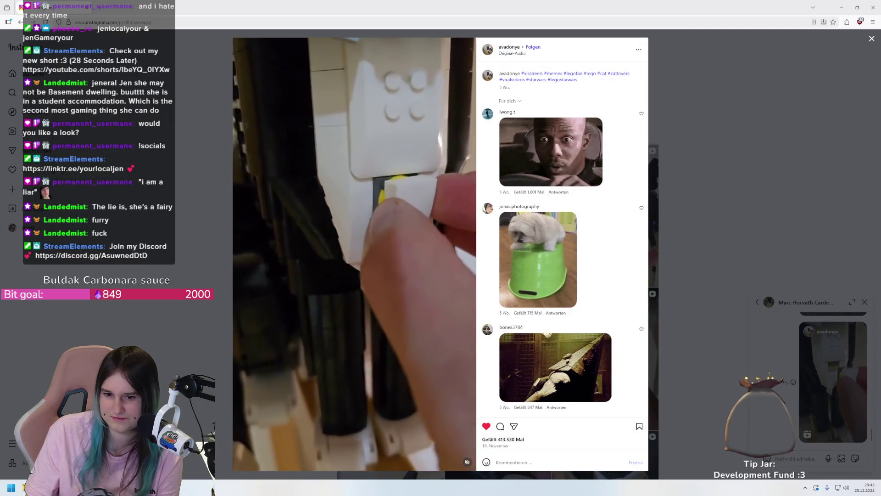